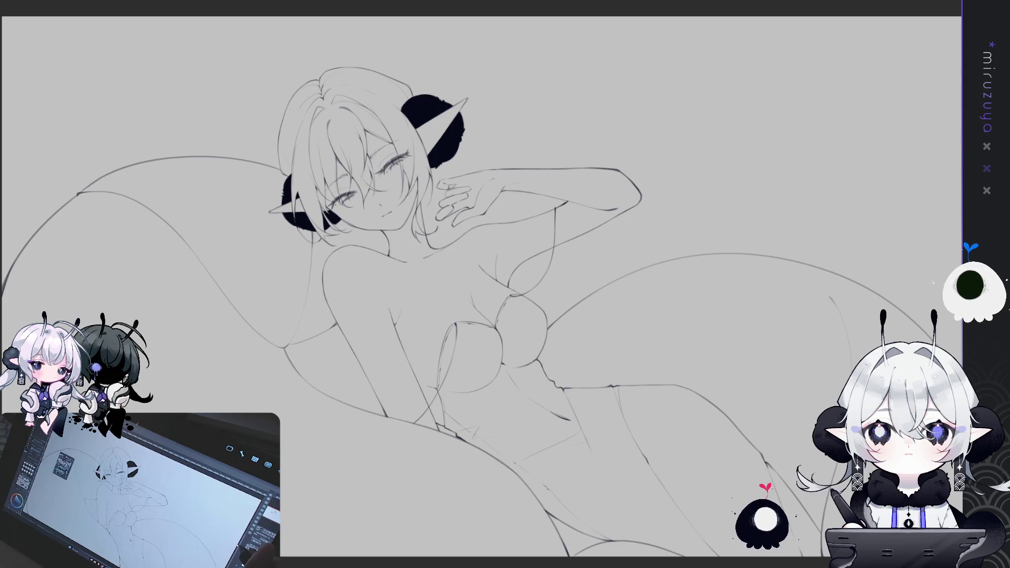
# Fill the couch and reclining figure with a flat dark grey base using Lasso Fill.
pyautogui.hotkey('ctrl', '0')
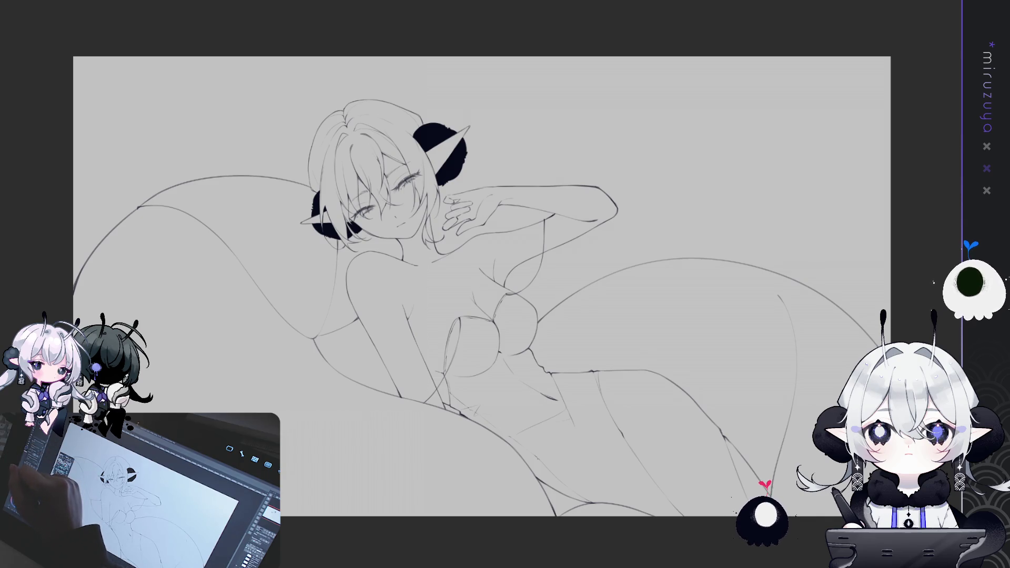
pyautogui.moveTo(73, 271)
pyautogui.mouseDown()
pyautogui.moveTo(147, 213)
pyautogui.moveTo(210, 213)
pyautogui.moveTo(317, 523)
pyautogui.moveTo(837, 512)
pyautogui.mouseUp()
pyautogui.moveTo(579, 263); pyautogui.dragTo(377, 263)
pyautogui.moveTo(826, 234)
pyautogui.mouseDown()
pyautogui.moveTo(527, 201)
pyautogui.moveTo(413, 48)
pyautogui.mouseUp()
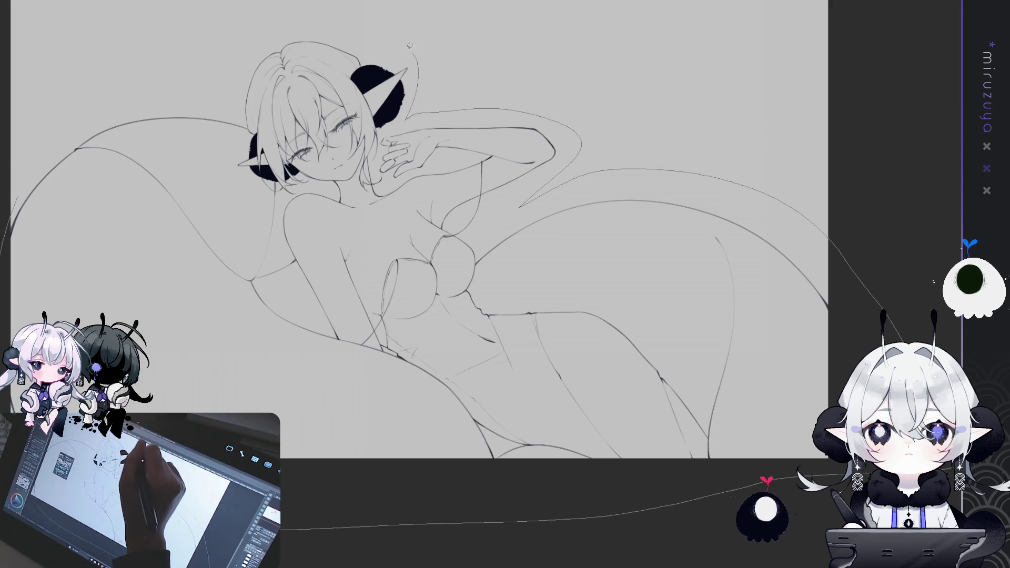
pyautogui.moveTo(185, 46)
pyautogui.mouseDown()
pyautogui.moveTo(21, 263)
pyautogui.moveTo(316, 526)
pyautogui.moveTo(737, 515)
pyautogui.moveTo(826, 236)
pyautogui.mouseUp()
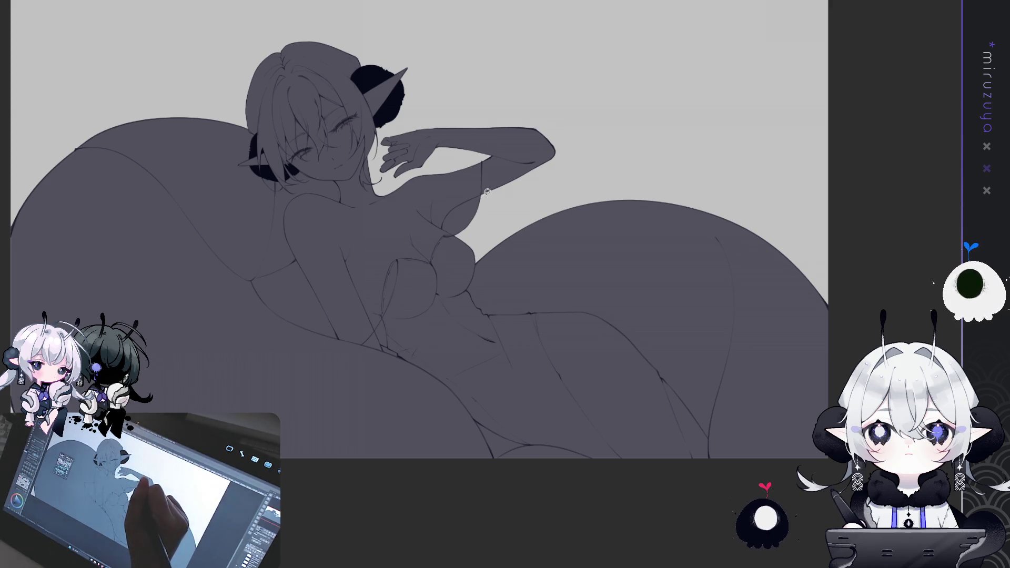
# Extend the chest stroke and recolour the couch and figure base fill to light grey.
pyautogui.moveTo(441, 223); pyautogui.dragTo(448, 235)
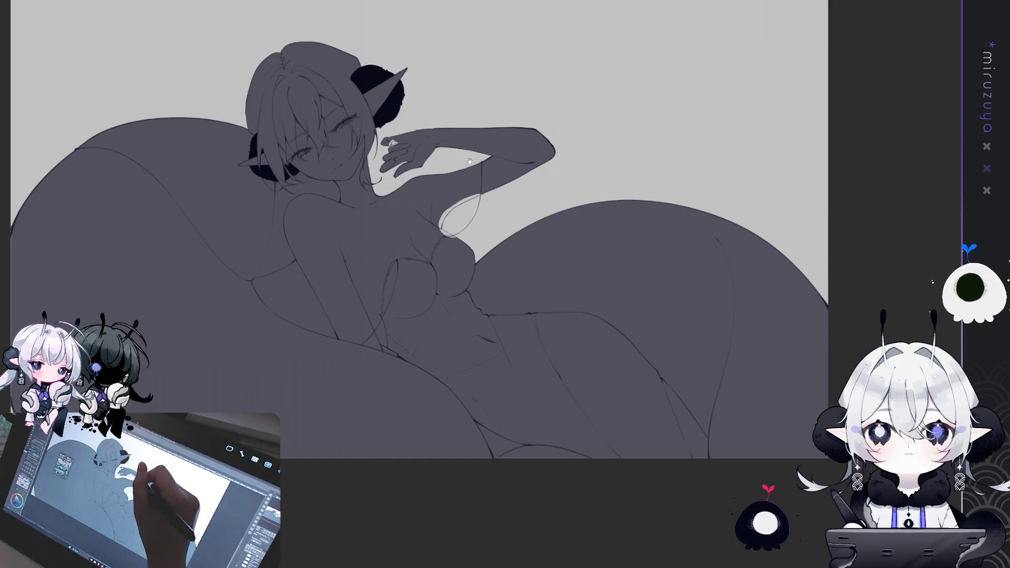
pyautogui.moveTo(458, 158); pyautogui.dragTo(477, 157)
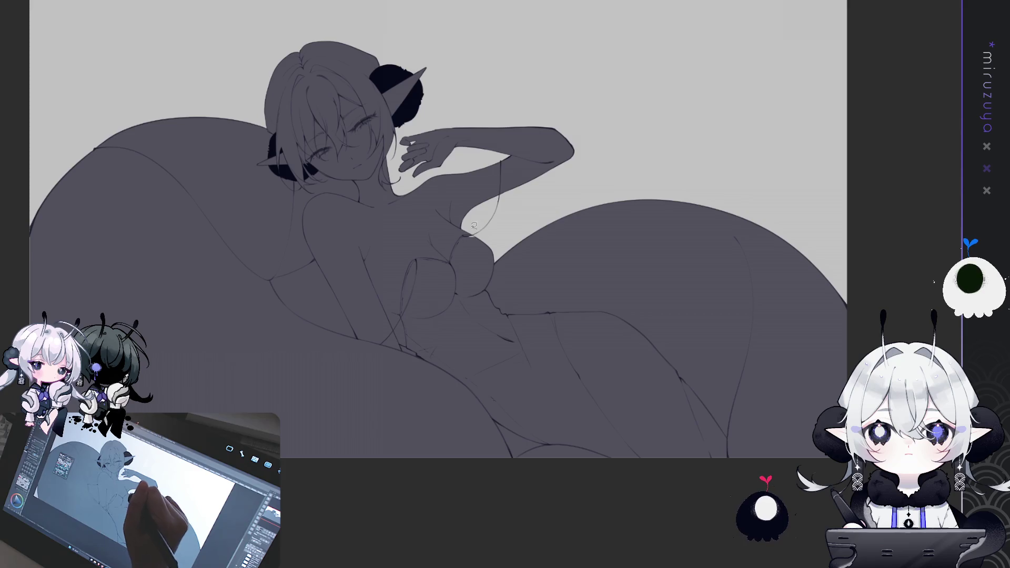
pyautogui.moveTo(835, 231); pyautogui.dragTo(861, 269)
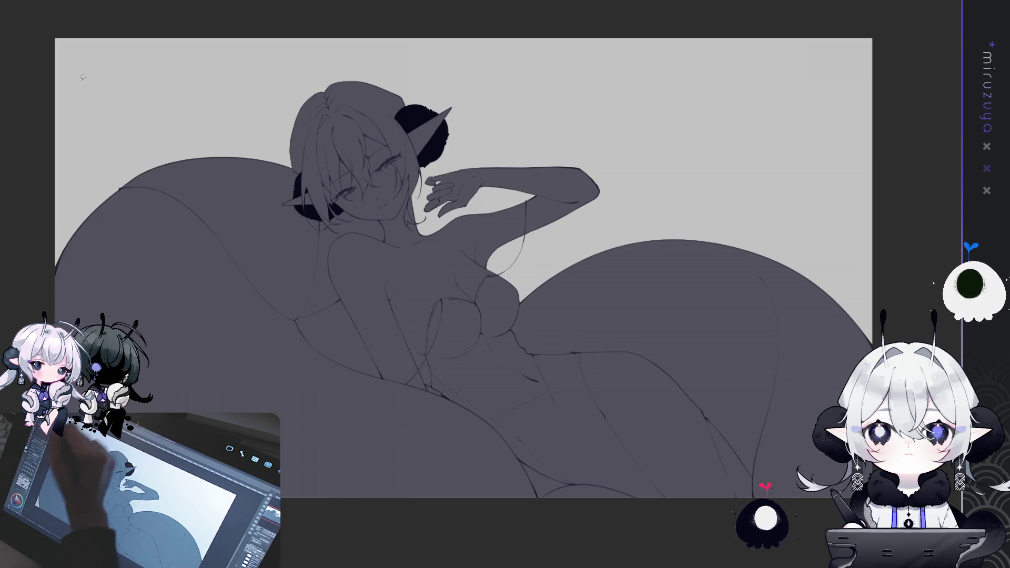
pyautogui.click(418, 20)
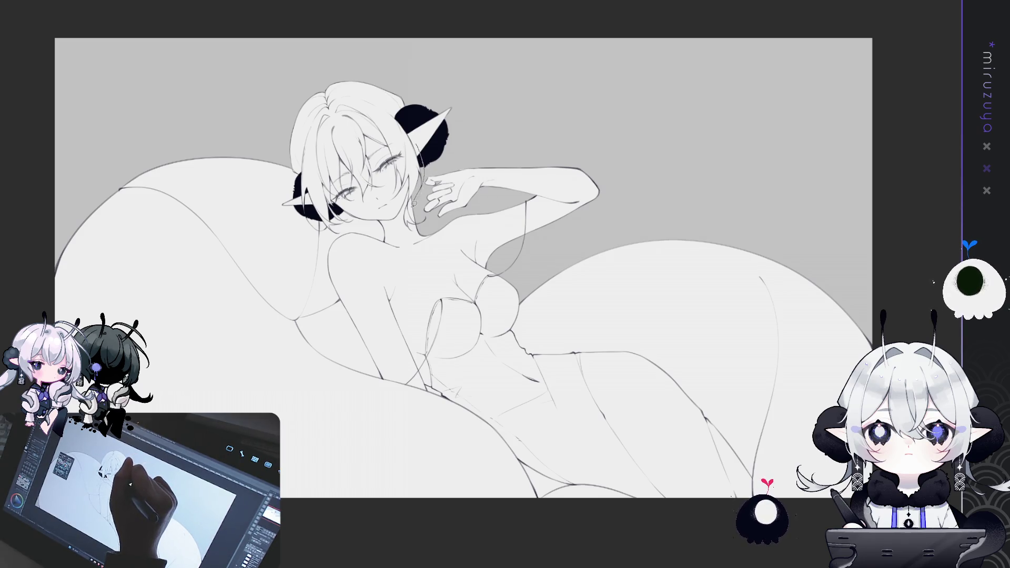
# Add a small earring below the ear and lasso-fill the hair in flat blue.
pyautogui.moveTo(418, 228); pyautogui.dragTo(406, 236)
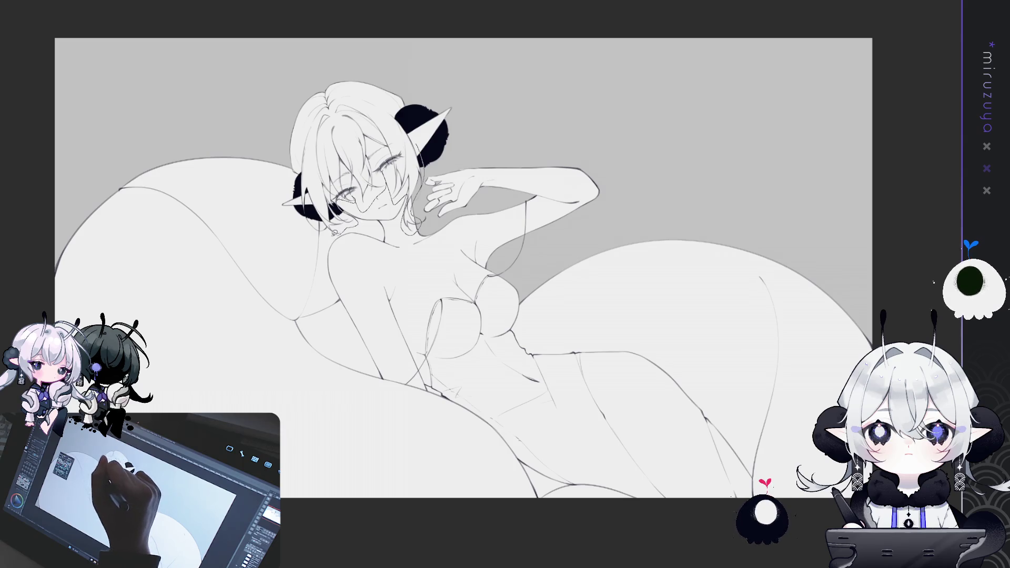
pyautogui.moveTo(337, 50); pyautogui.dragTo(442, 75)
pyautogui.moveTo(425, 127); pyautogui.dragTo(448, 105)
pyautogui.scroll(5, 410, 237)
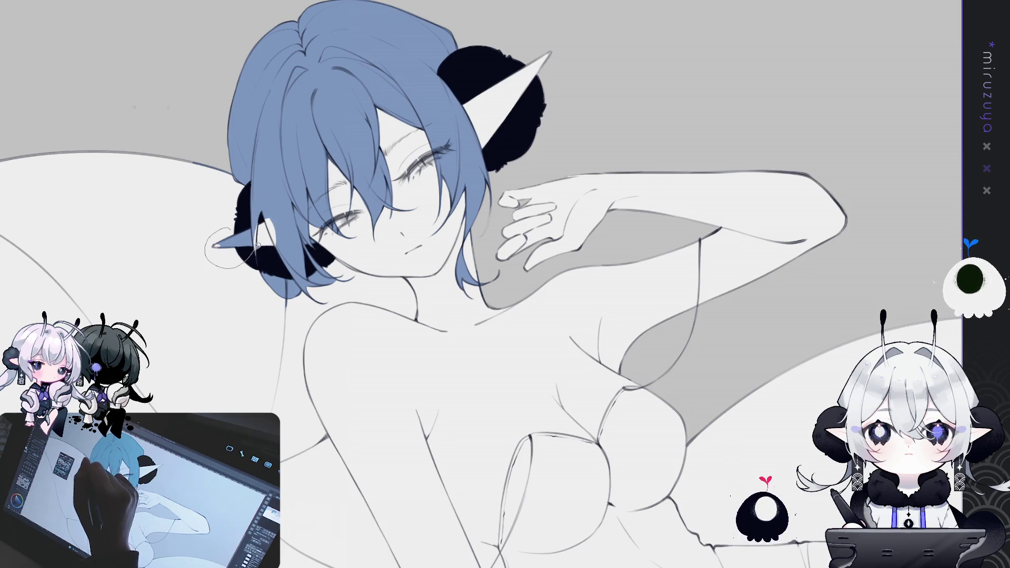
# Repaint the hair fill at the ear base, erase the stray line by the eye, and undo the bun stroke.
pyautogui.moveTo(256, 239); pyautogui.dragTo(260, 224)
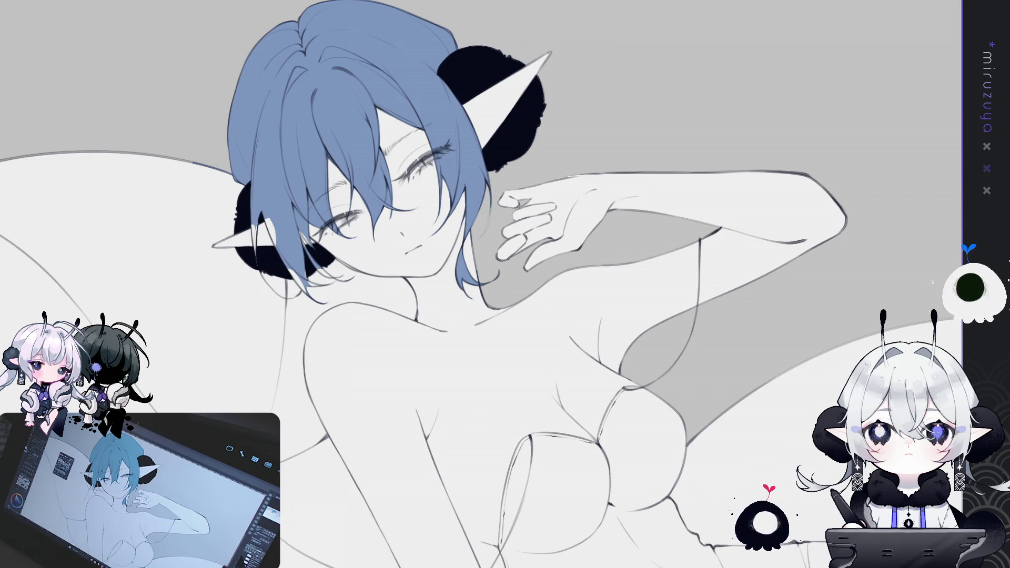
pyautogui.moveTo(142, 211); pyautogui.dragTo(148, 211)
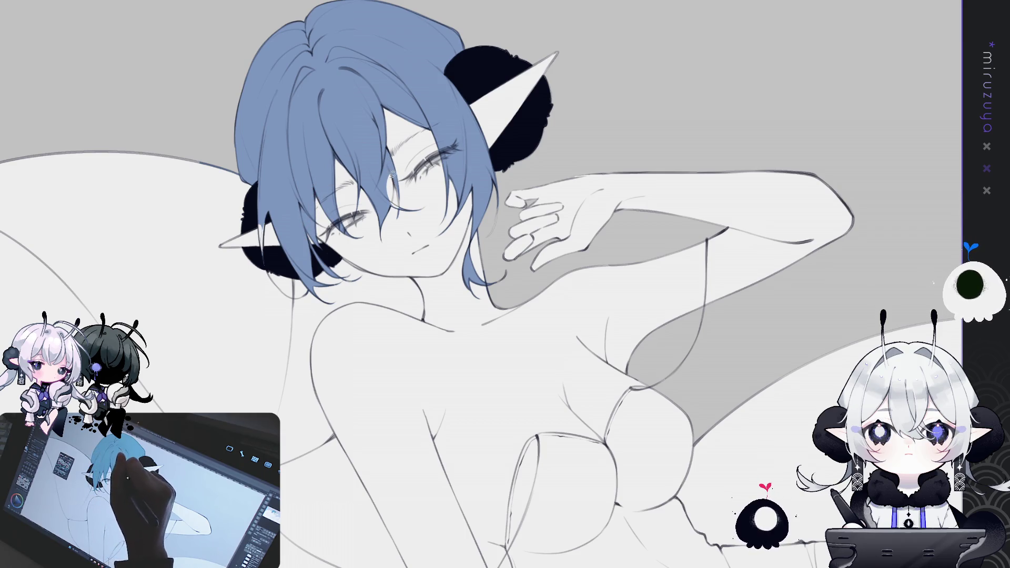
pyautogui.moveTo(398, 172); pyautogui.dragTo(388, 208)
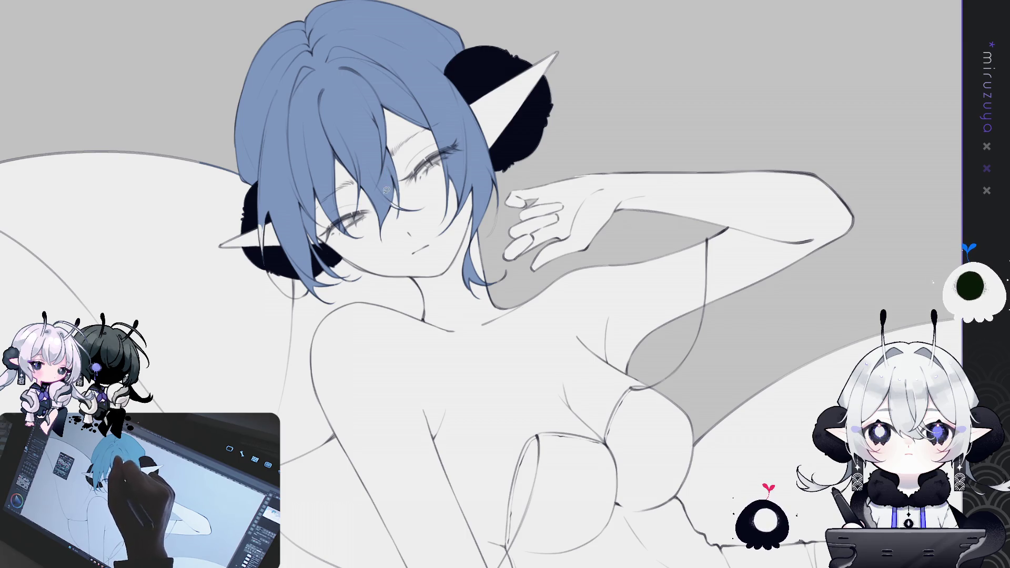
pyautogui.moveTo(259, 213); pyautogui.dragTo(267, 263)
pyautogui.hotkey('ctrl', 'z')
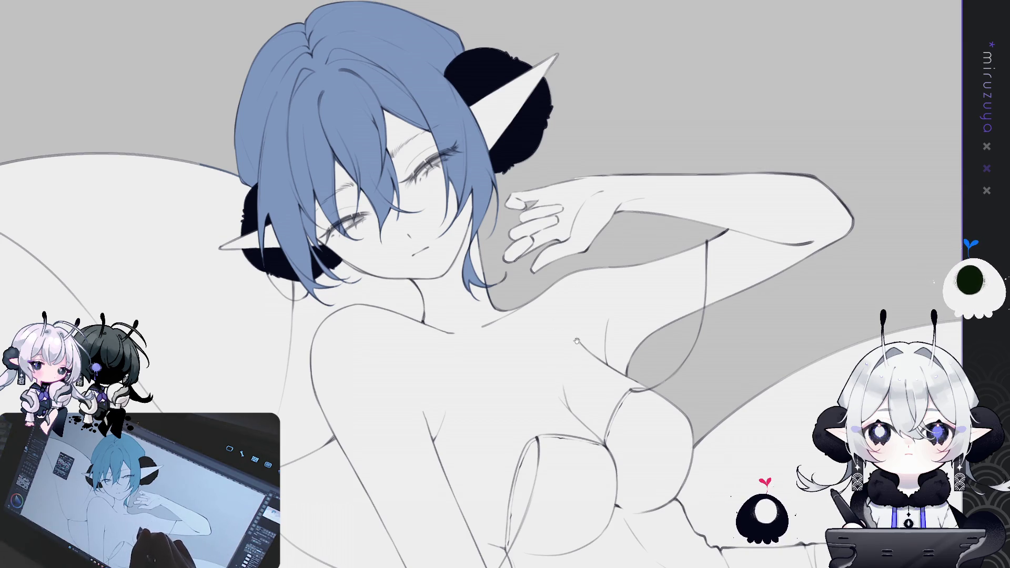
# Add a small dot mark near the face.
pyautogui.moveTo(576, 341); pyautogui.dragTo(589, 346)
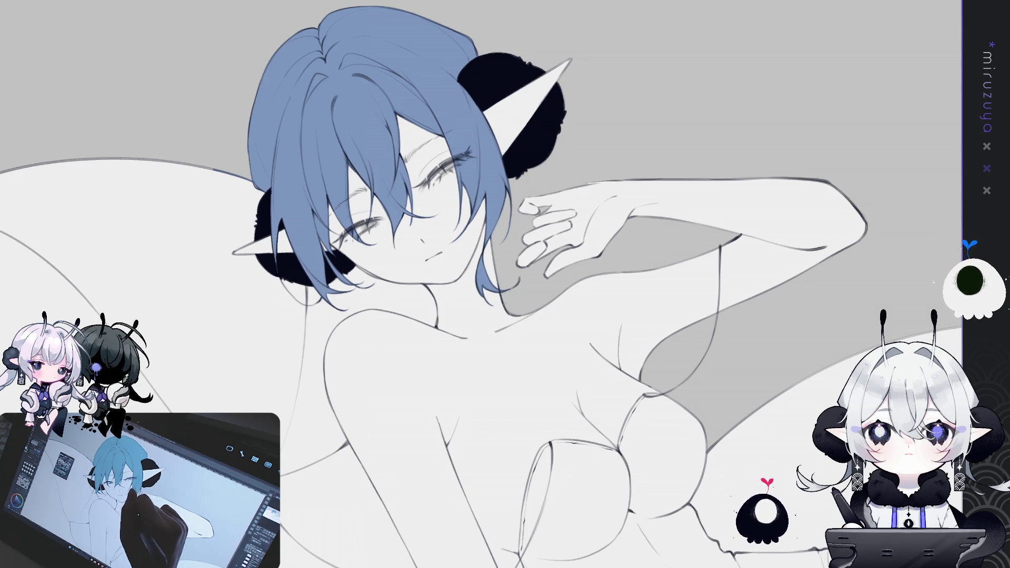
pyautogui.click(443, 271)
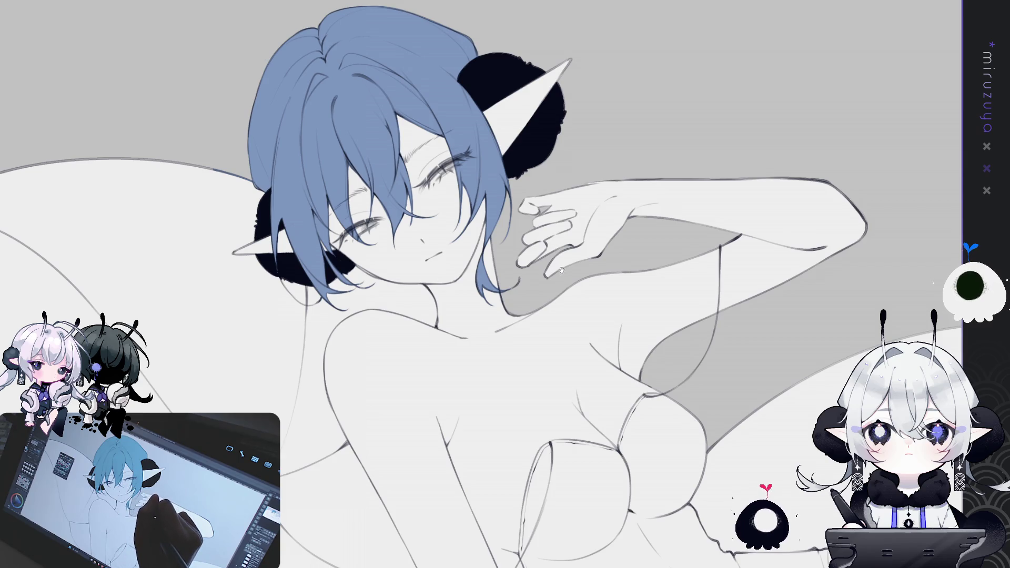
pyautogui.moveTo(565, 297); pyautogui.dragTo(684, 241)
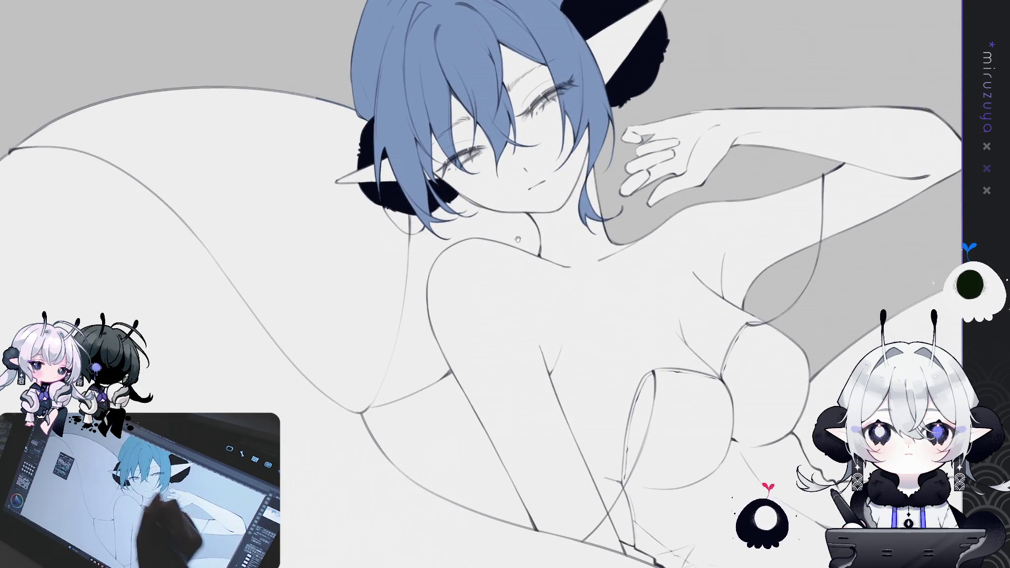
# With a smaller brush, lasso-fill the hair, arm area and back cushion in flat blue.
pyautogui.moveTo(330, 99); pyautogui.dragTo(310, 99)
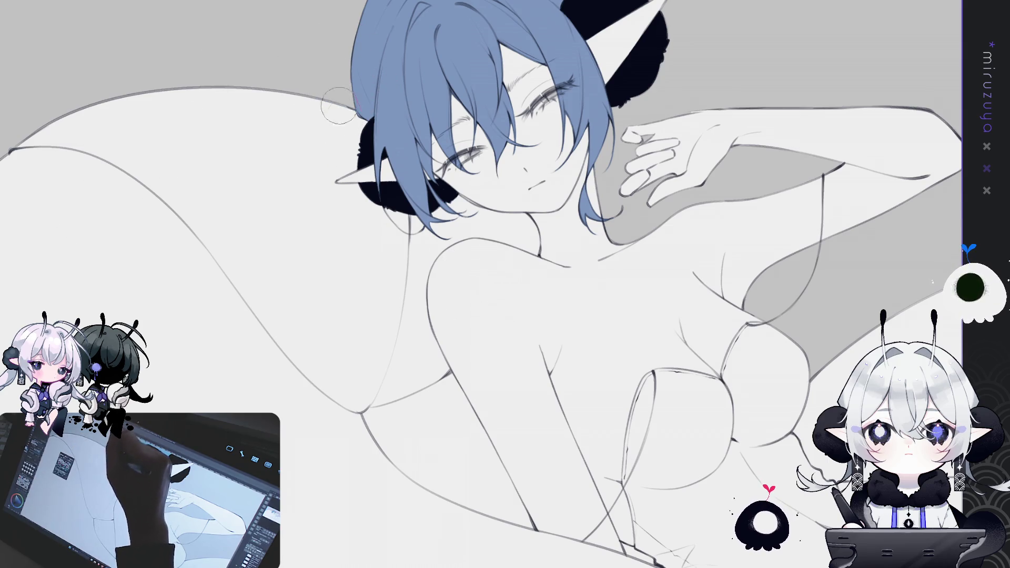
pyautogui.moveTo(567, 68); pyautogui.dragTo(661, 64)
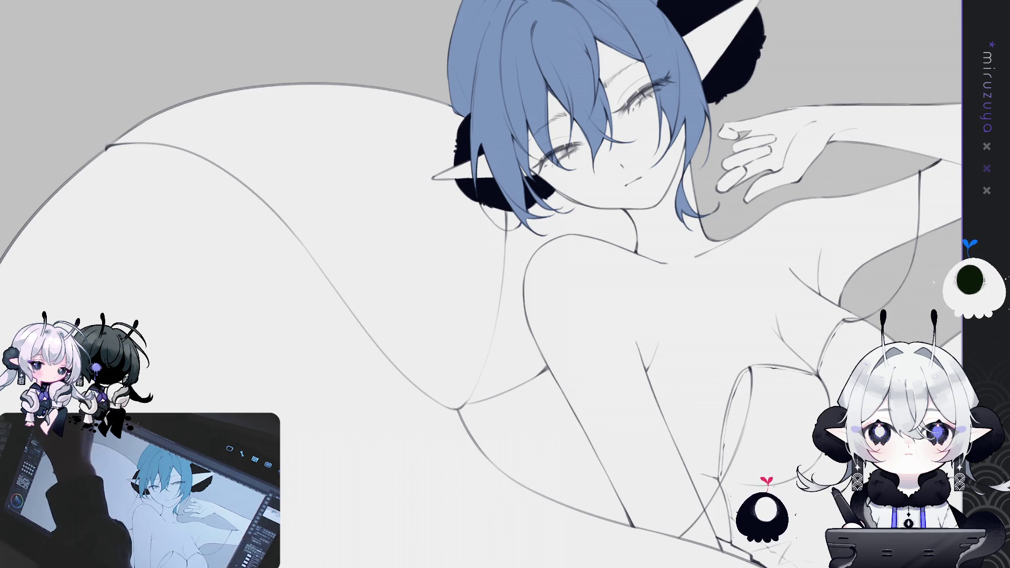
pyautogui.moveTo(505, 212)
pyautogui.mouseDown()
pyautogui.moveTo(492, 294)
pyautogui.moveTo(534, 403)
pyautogui.moveTo(549, 339)
pyautogui.moveTo(613, 253)
pyautogui.mouseUp()
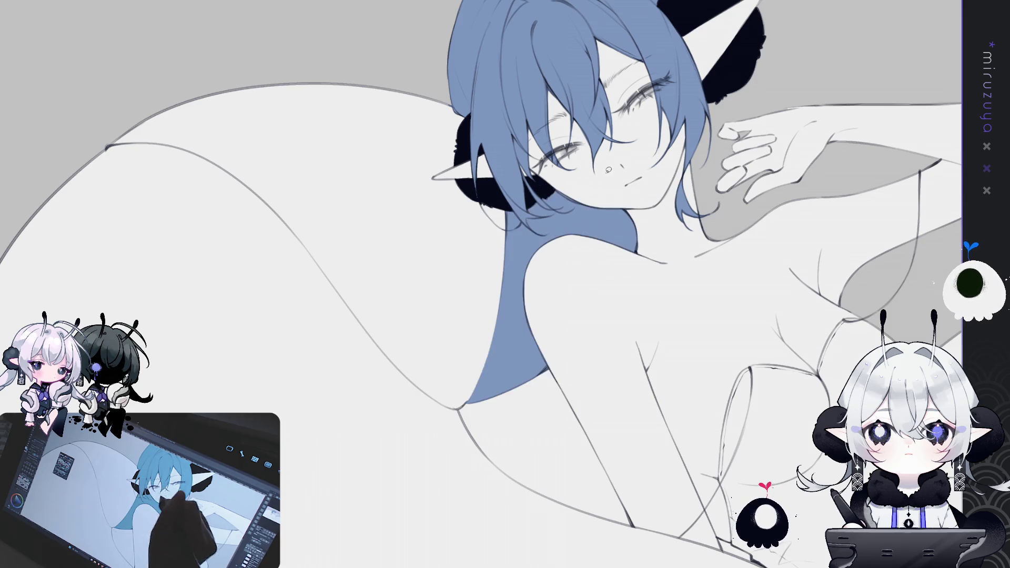
pyautogui.moveTo(606, 169); pyautogui.dragTo(714, 238)
pyautogui.moveTo(558, 479)
pyautogui.mouseDown()
pyautogui.moveTo(210, 247)
pyautogui.moveTo(237, 121)
pyautogui.moveTo(525, 131)
pyautogui.moveTo(569, 231)
pyautogui.mouseUp()
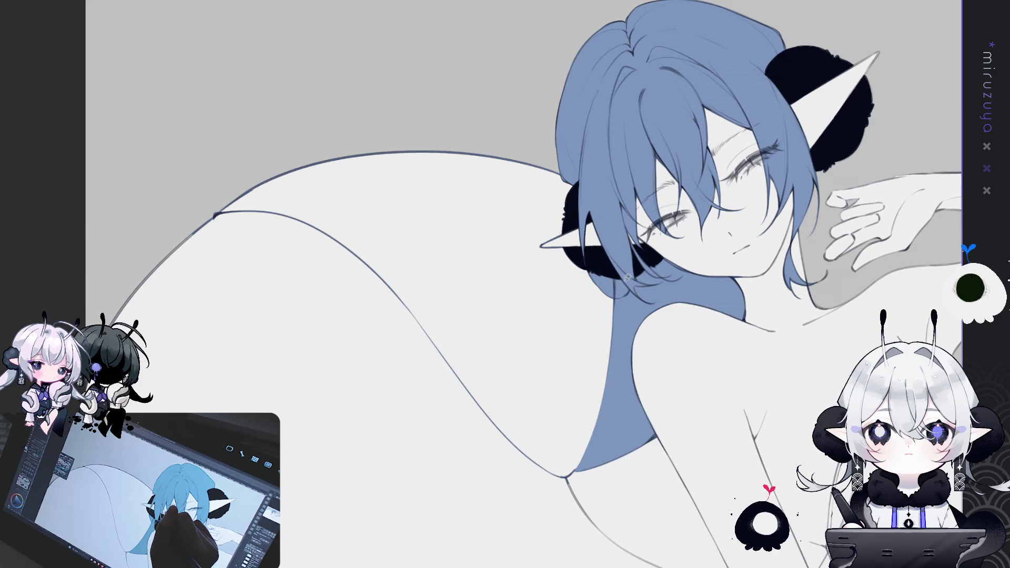
pyautogui.moveTo(622, 278)
pyautogui.mouseDown()
pyautogui.moveTo(595, 399)
pyautogui.moveTo(450, 432)
pyautogui.moveTo(211, 173)
pyautogui.moveTo(368, 113)
pyautogui.moveTo(557, 150)
pyautogui.moveTo(598, 262)
pyautogui.mouseUp()
pyautogui.moveTo(819, 376); pyautogui.dragTo(638, 368)
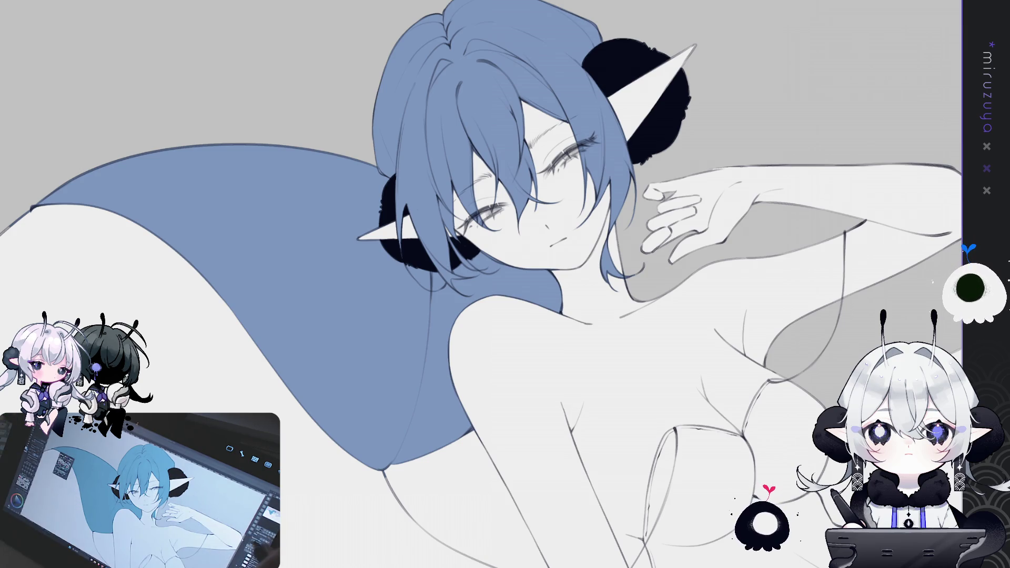
pyautogui.hotkey('ctrl', '0')
# Sketch the dress line from chest to hip and hide the palettes with Tab.
pyautogui.moveTo(661, 285); pyautogui.dragTo(541, 213)
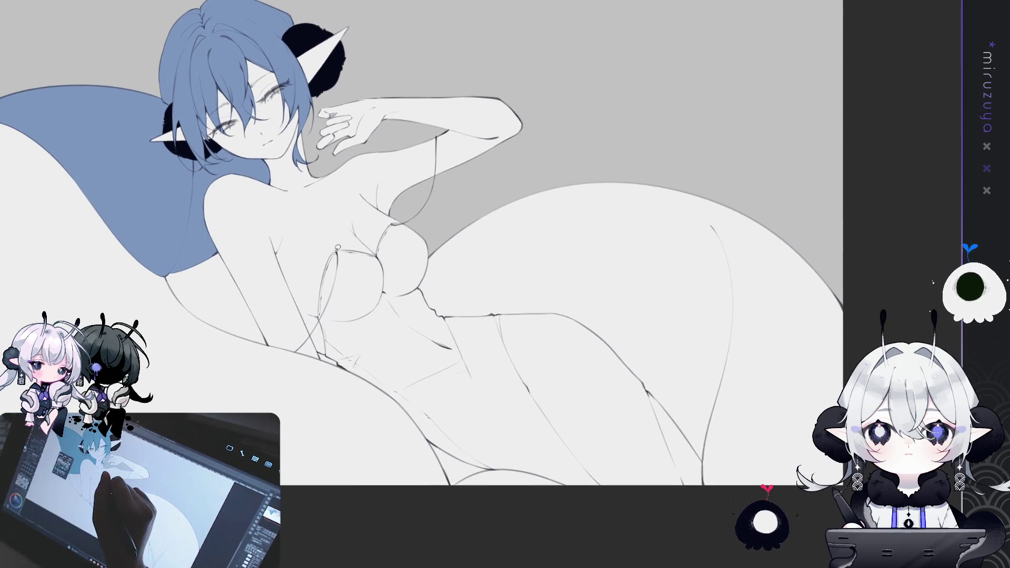
pyautogui.moveTo(335, 248)
pyautogui.mouseDown()
pyautogui.moveTo(319, 357)
pyautogui.moveTo(415, 447)
pyautogui.moveTo(663, 526)
pyautogui.moveTo(714, 455)
pyautogui.moveTo(510, 284)
pyautogui.moveTo(444, 270)
pyautogui.moveTo(410, 217)
pyautogui.moveTo(360, 234)
pyautogui.mouseUp()
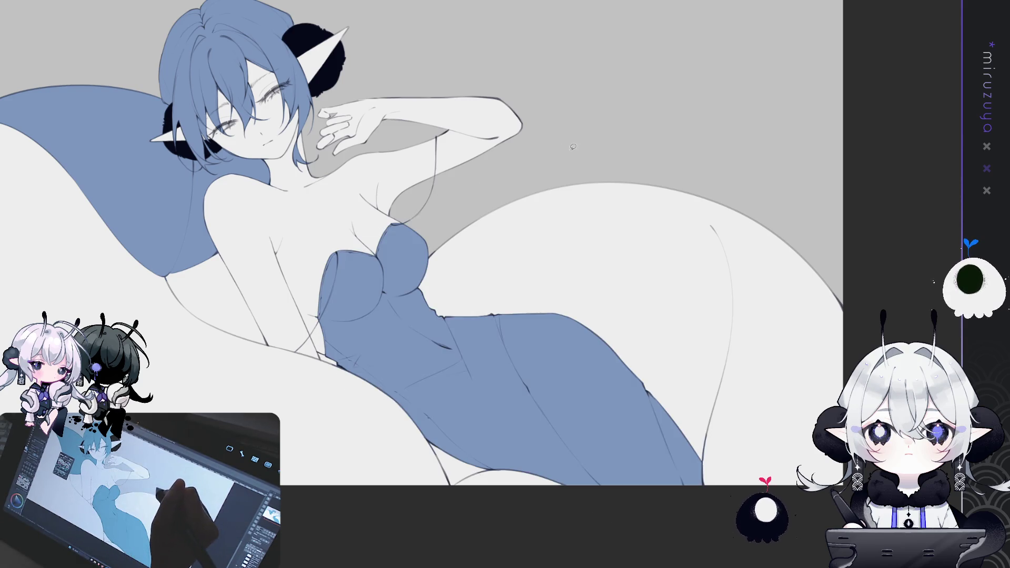
pyautogui.press('Tab')
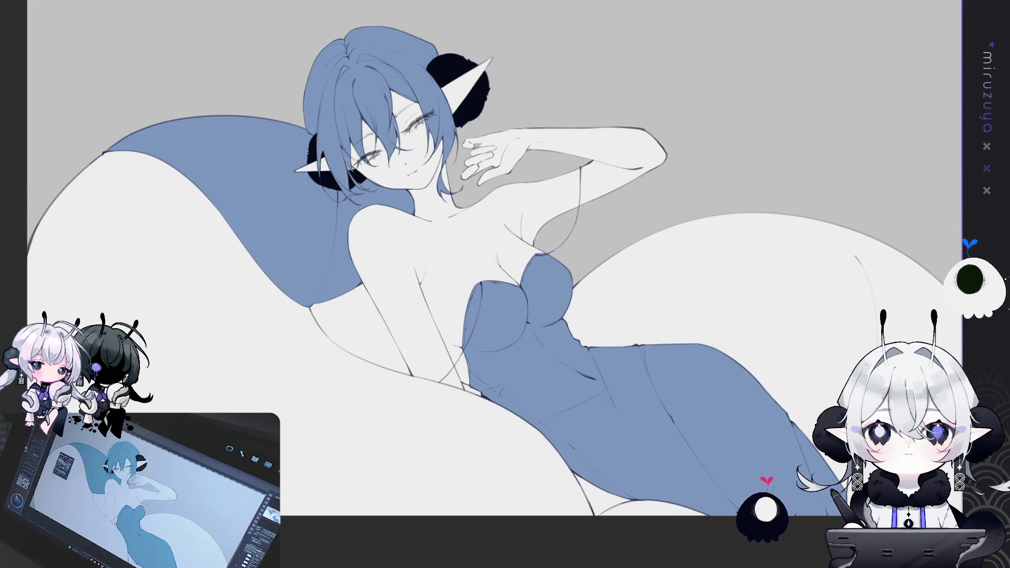
# Hide the blue flat colour fill and recentre the drawing.
pyautogui.hotkey('ctrl', 'z')
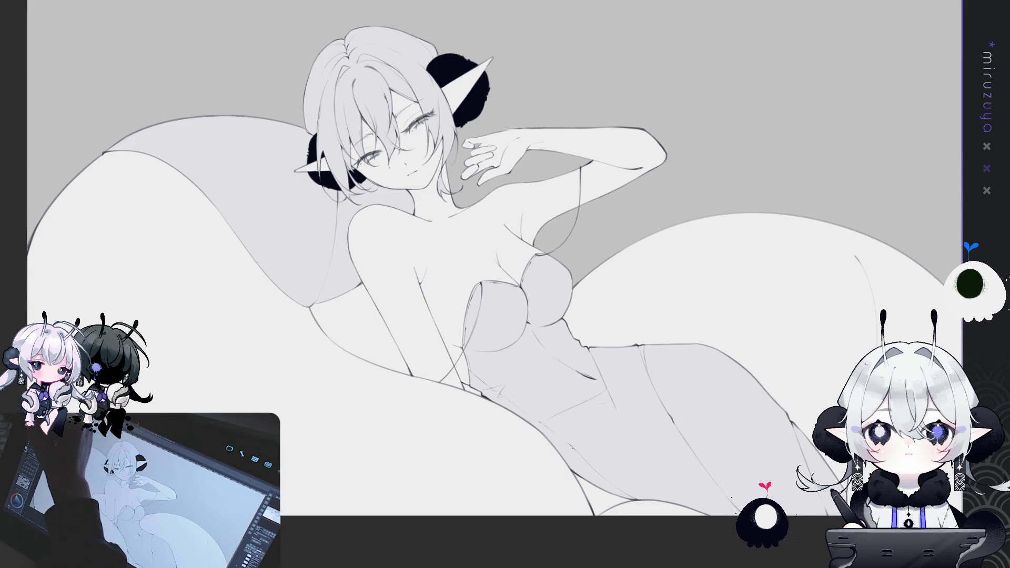
pyautogui.moveTo(505, 284)
pyautogui.mouseDown()
pyautogui.moveTo(557, 311)
pyautogui.moveTo(565, 326)
pyautogui.mouseUp()
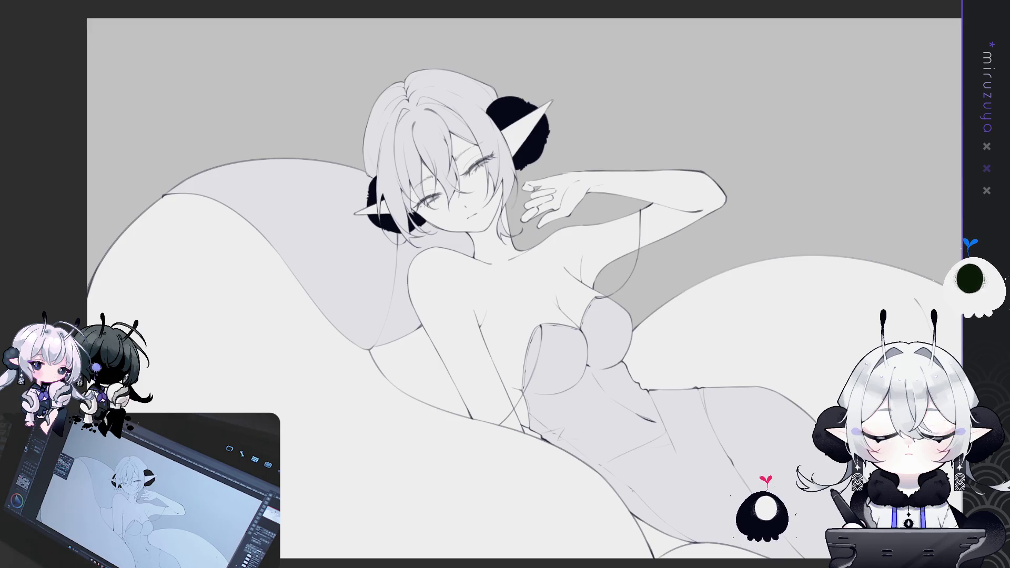
# Lasso-select the head and upper body and lighten the hair with soft white gradient strokes.
pyautogui.moveTo(539, 240)
pyautogui.mouseDown()
pyautogui.moveTo(479, 303)
pyautogui.moveTo(147, 221)
pyautogui.moveTo(542, 262)
pyautogui.mouseUp()
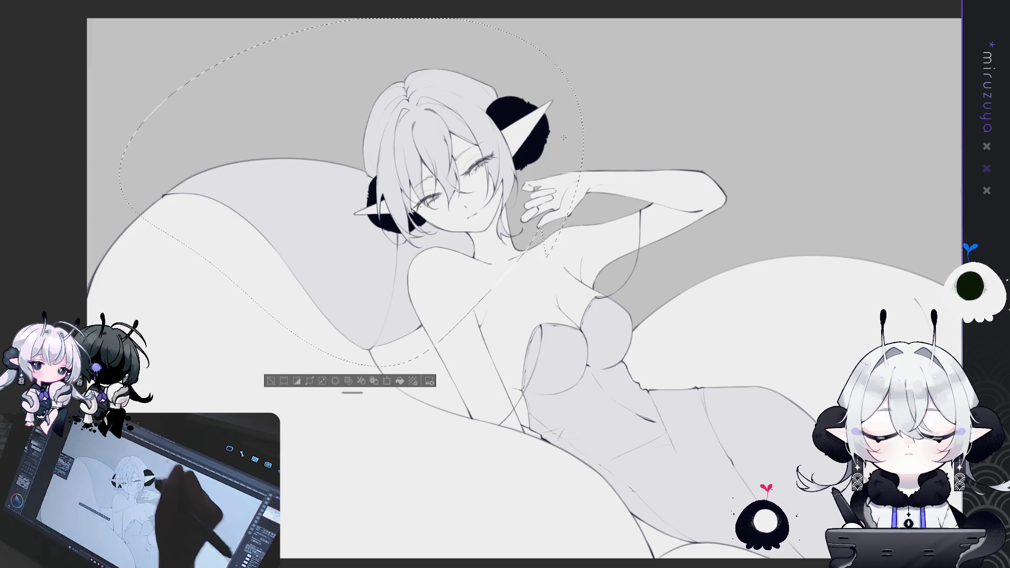
pyautogui.moveTo(526, 0); pyautogui.dragTo(520, 58)
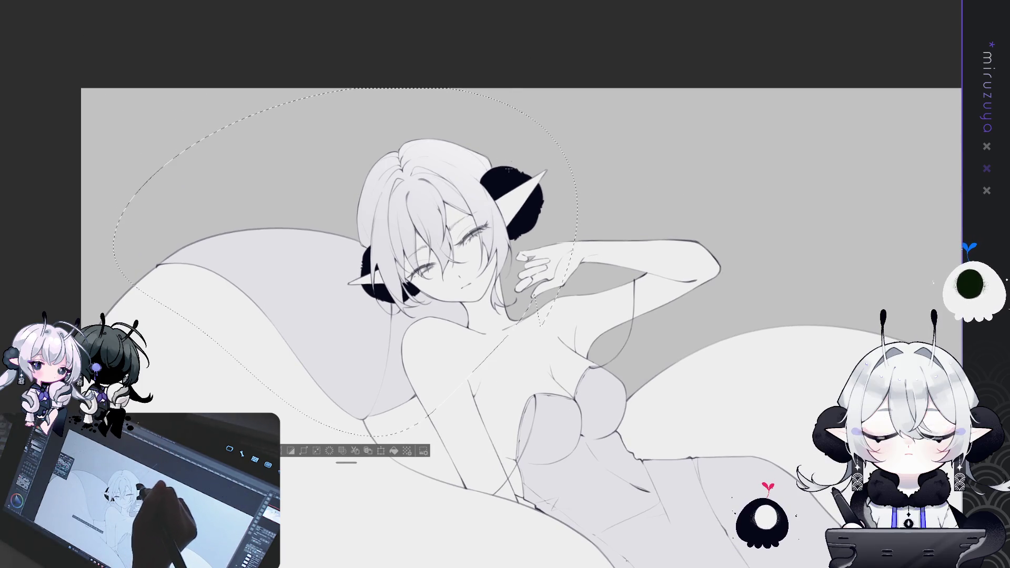
pyautogui.moveTo(410, 158); pyautogui.dragTo(465, 226)
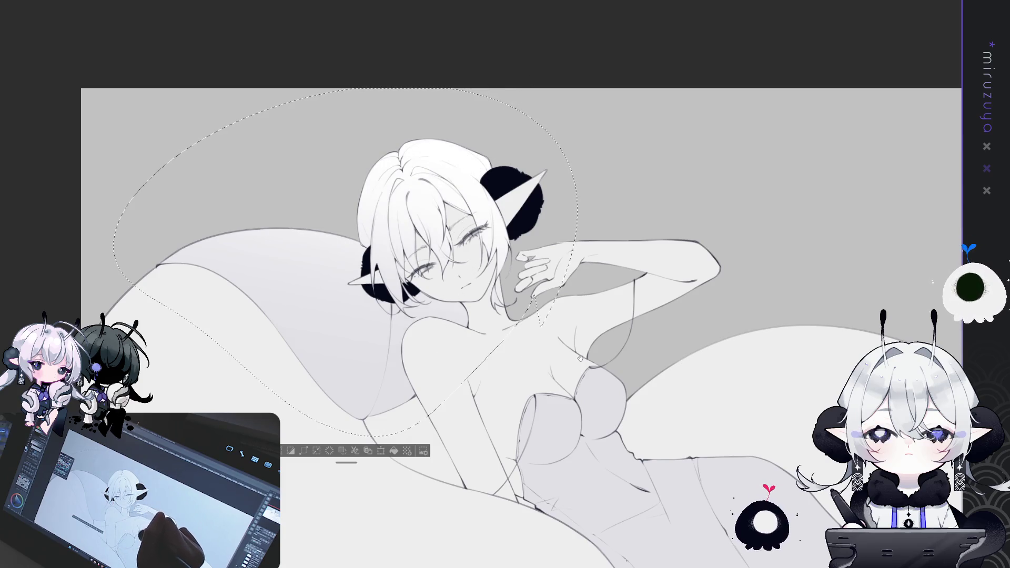
pyautogui.moveTo(552, 241); pyautogui.dragTo(539, 222)
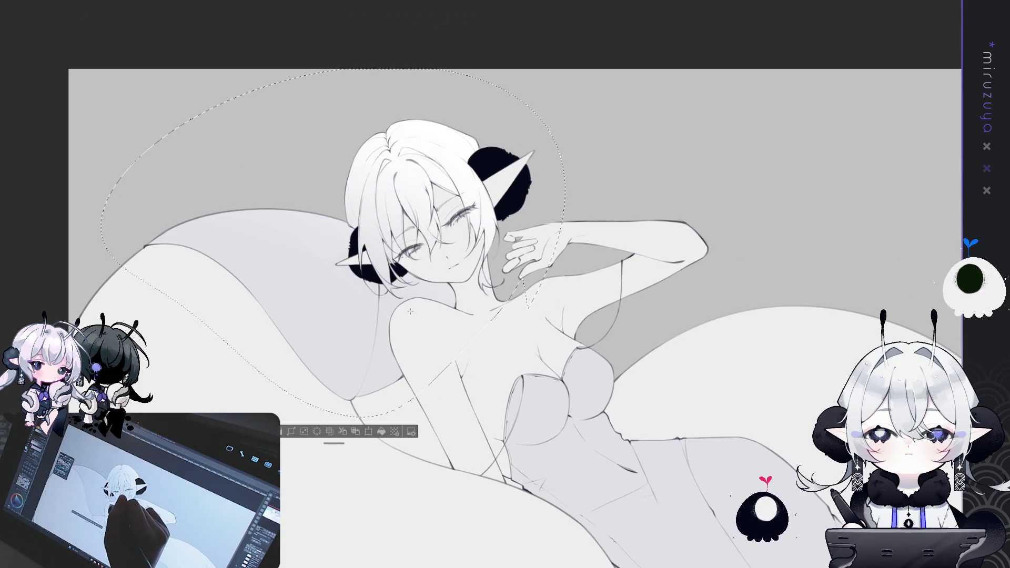
pyautogui.moveTo(567, 311); pyautogui.dragTo(458, 114)
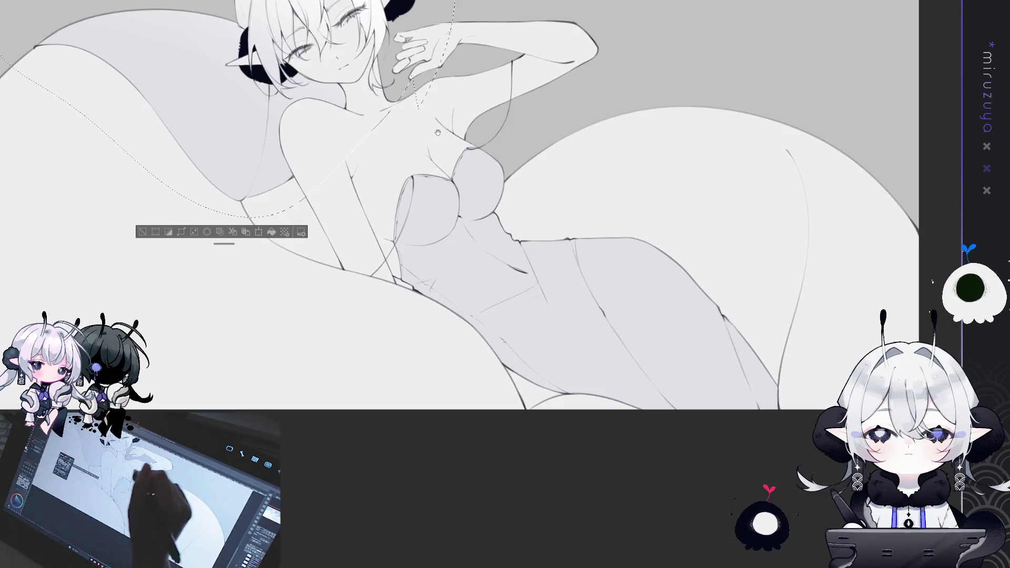
# Shade the lasso-selected torso with a soft gradient, then begin outlining the cushion and hair.
pyautogui.moveTo(411, 455)
pyautogui.mouseDown()
pyautogui.moveTo(789, 431)
pyautogui.moveTo(415, 453)
pyautogui.mouseUp()
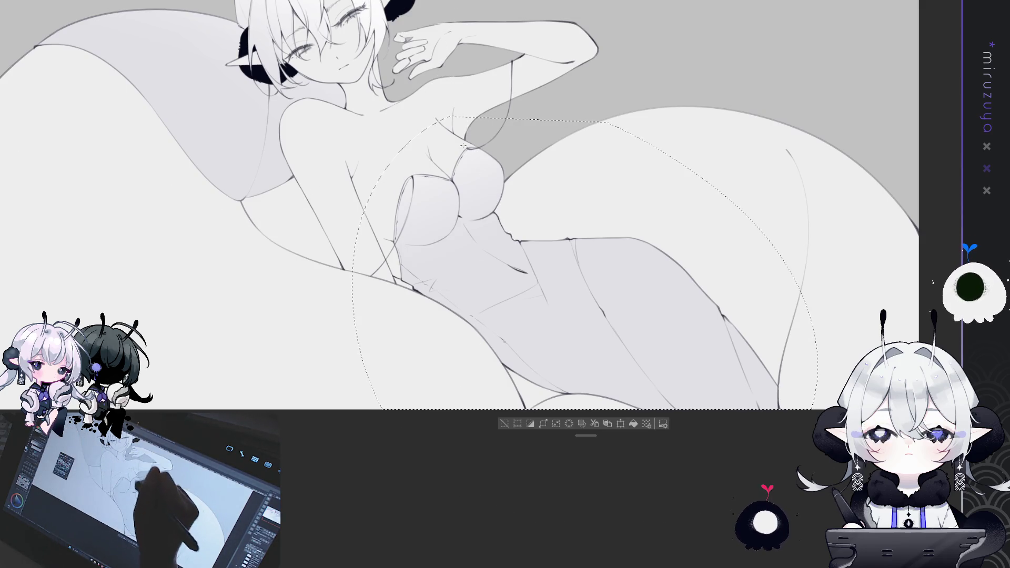
pyautogui.moveTo(608, 222); pyautogui.dragTo(608, 222)
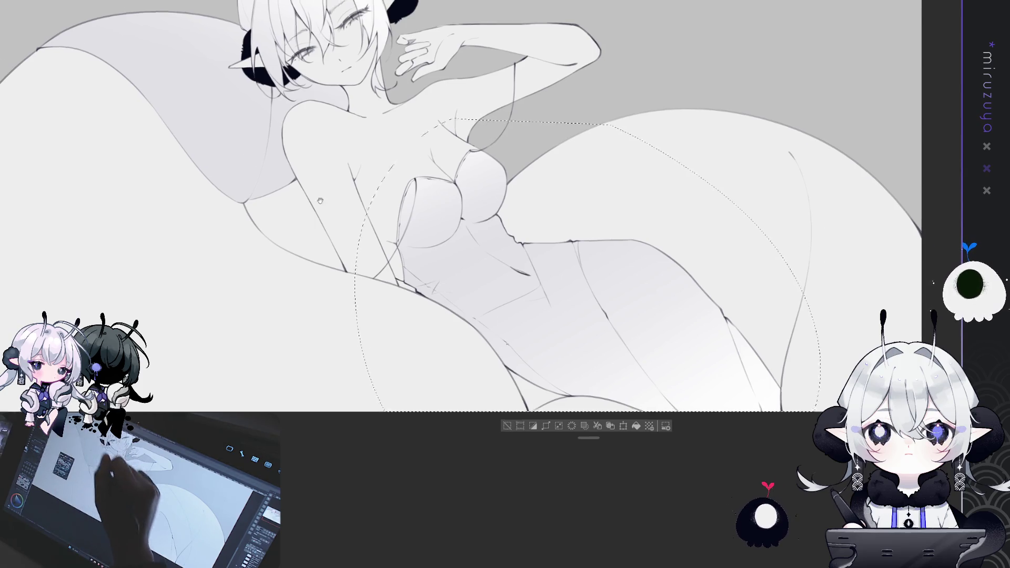
pyautogui.hotkey('ctrl', '0')
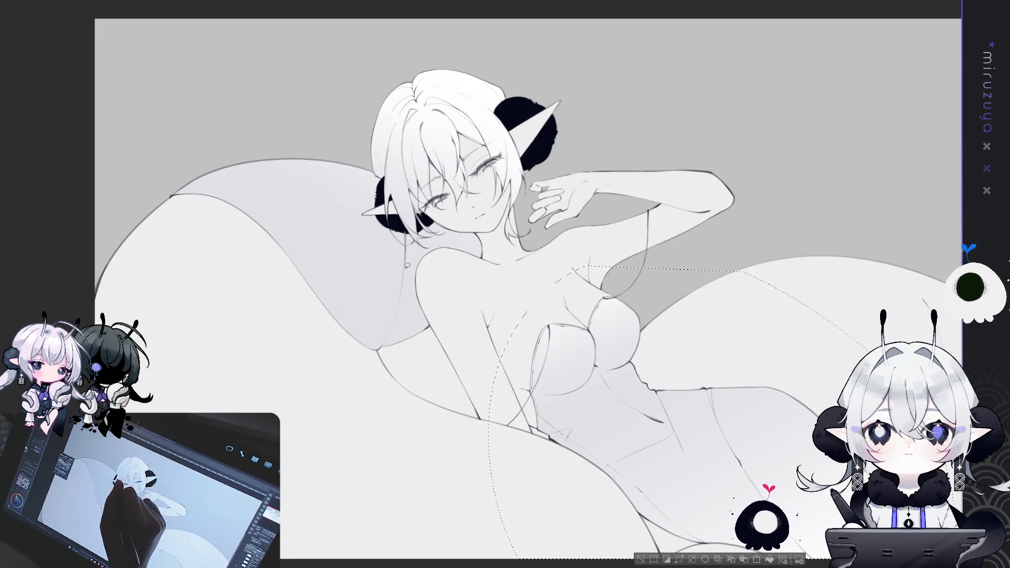
pyautogui.moveTo(403, 298)
pyautogui.mouseDown()
pyautogui.moveTo(386, 347)
pyautogui.moveTo(284, 310)
pyautogui.moveTo(158, 179)
pyautogui.moveTo(371, 122)
pyautogui.moveTo(384, 185)
pyautogui.mouseUp()
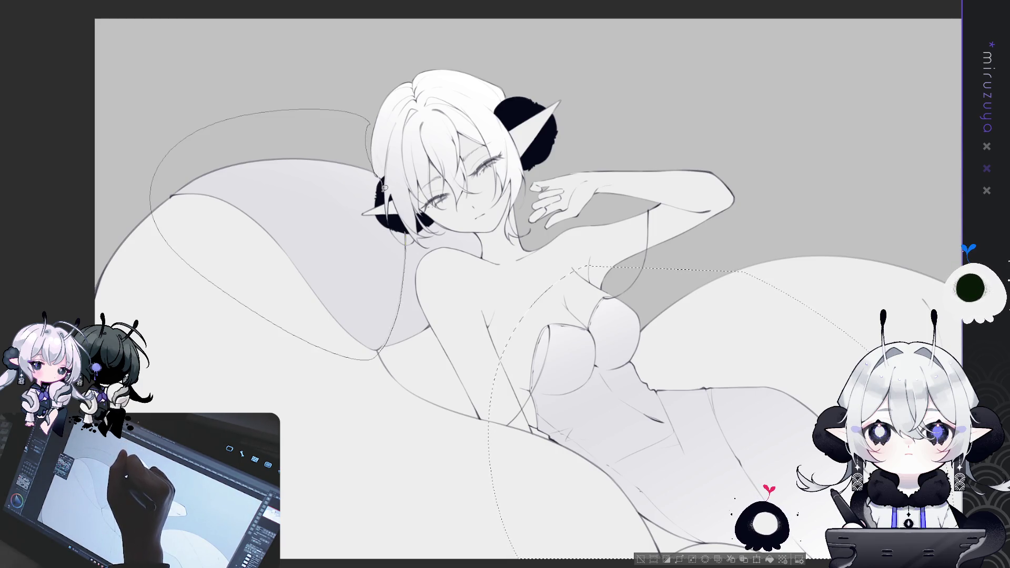
# Complete the selection around the left cushion and hair, then clear it with Ctrl+D.
pyautogui.moveTo(378, 351); pyautogui.dragTo(377, 356)
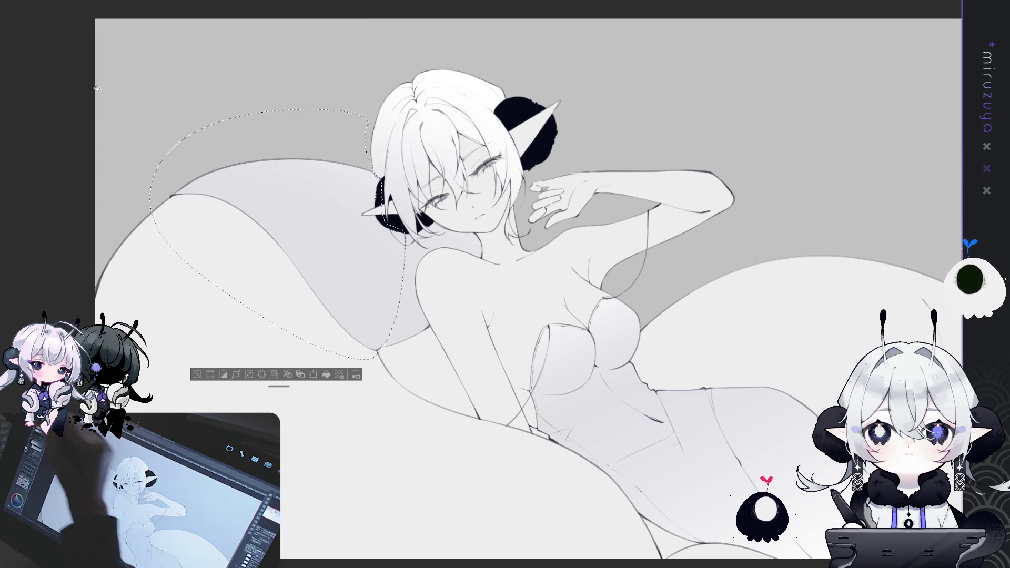
pyautogui.moveTo(300, 82); pyautogui.dragTo(373, 110)
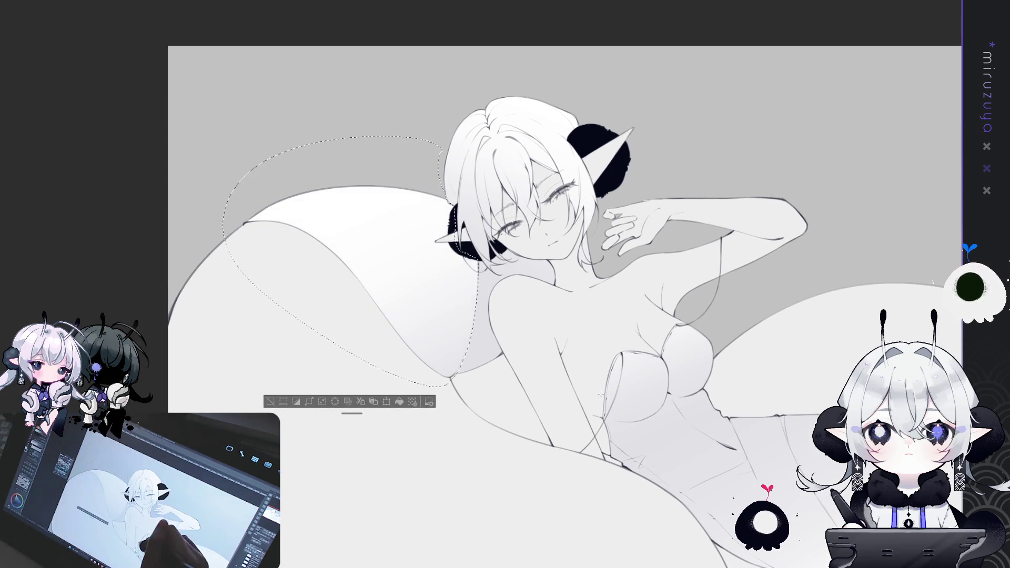
pyautogui.hotkey('ctrl', 'd')
# Zoom in on the figure and draw a short line on the lower body.
pyautogui.moveTo(367, 351); pyautogui.dragTo(263, 231)
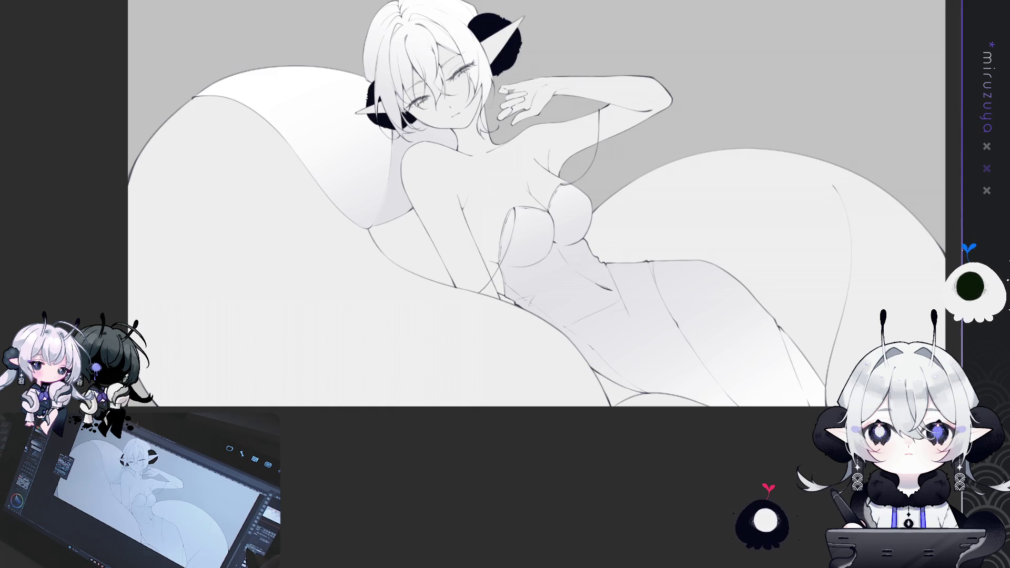
pyautogui.moveTo(665, 201); pyautogui.dragTo(703, 232)
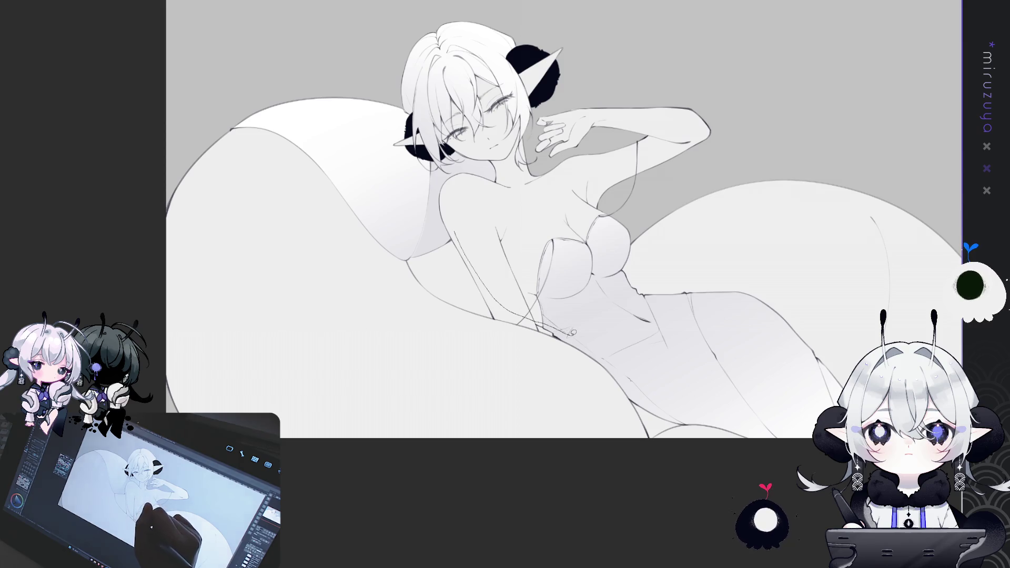
pyautogui.moveTo(594, 352); pyautogui.dragTo(632, 379)
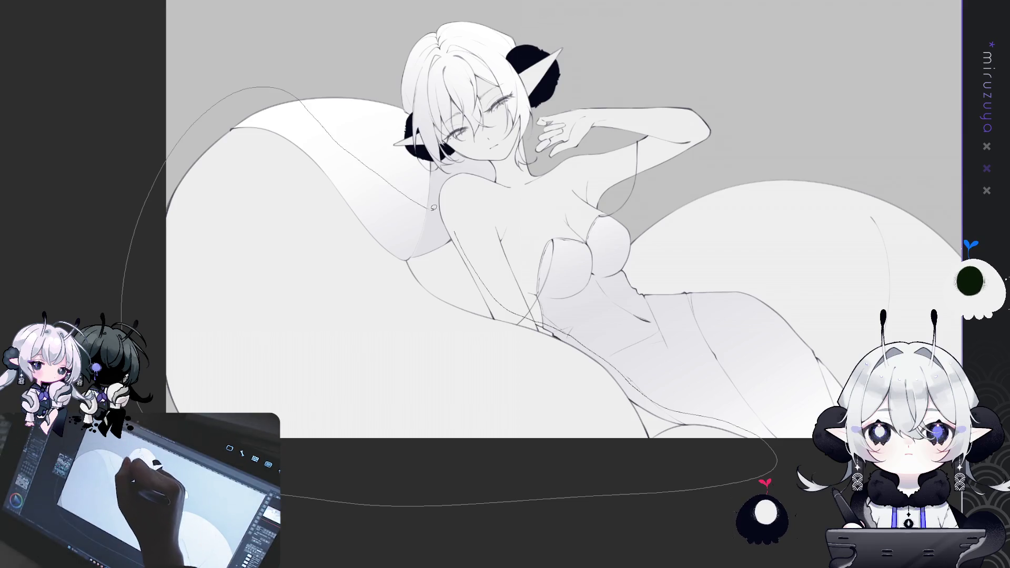
# Fill the left couch and right cushion dark navy, recentring the view and undoing a stray shading change.
pyautogui.click(369, 342)
pyautogui.moveTo(865, 449)
pyautogui.mouseDown()
pyautogui.moveTo(620, 458)
pyautogui.moveTo(589, 400)
pyautogui.moveTo(399, 221)
pyautogui.moveTo(773, 518)
pyautogui.moveTo(702, 432)
pyautogui.mouseUp()
pyautogui.moveTo(661, 315); pyautogui.dragTo(810, 323)
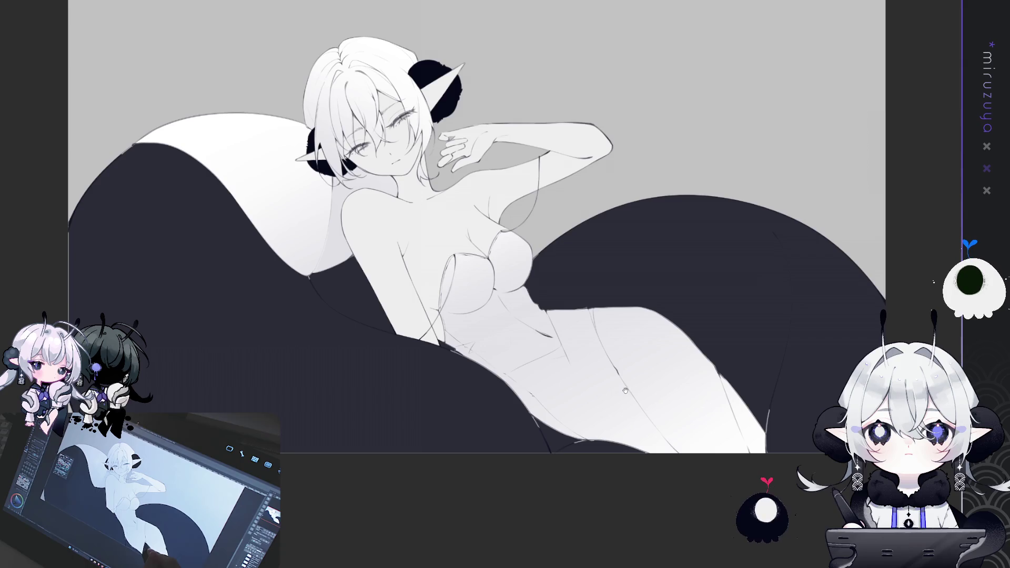
pyautogui.moveTo(613, 473); pyautogui.dragTo(646, 507)
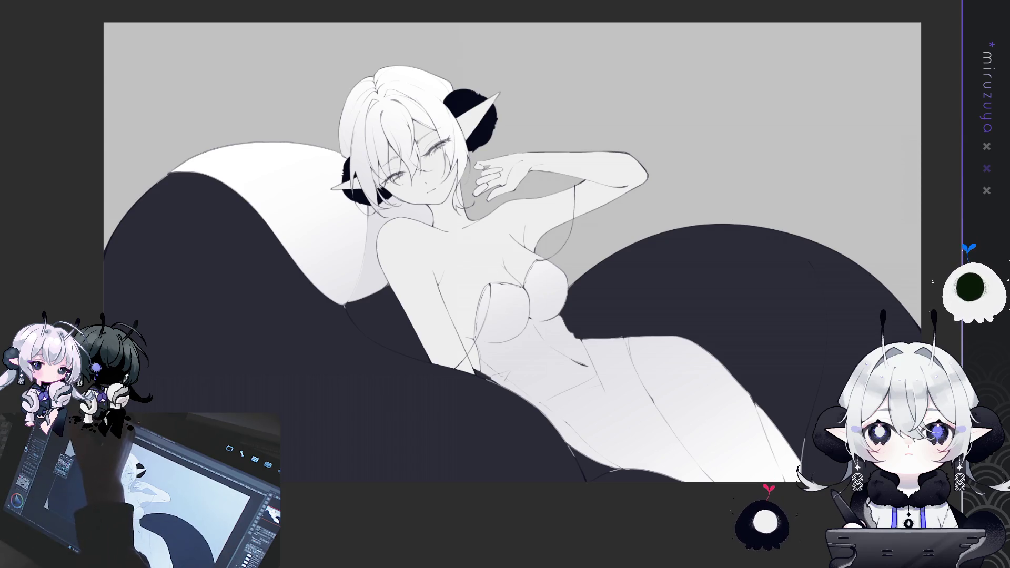
pyautogui.hotkey('ctrl', 'z')
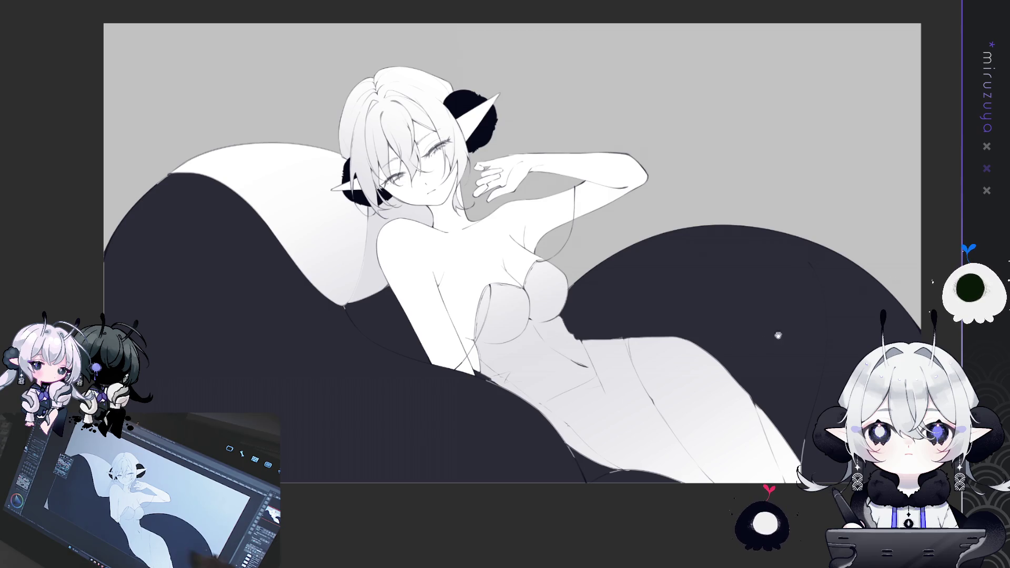
# Lasso and deselect the lower couch, then mark off a thin strip at the couch's left end.
pyautogui.moveTo(794, 327); pyautogui.dragTo(760, 207)
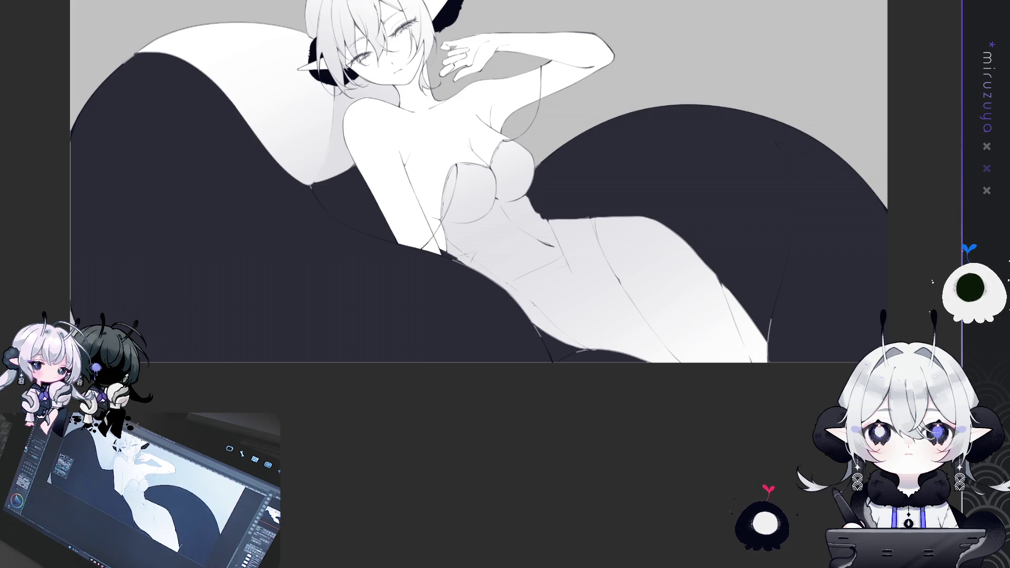
pyautogui.moveTo(883, 332)
pyautogui.mouseDown()
pyautogui.moveTo(699, 256)
pyautogui.moveTo(141, 334)
pyautogui.mouseUp()
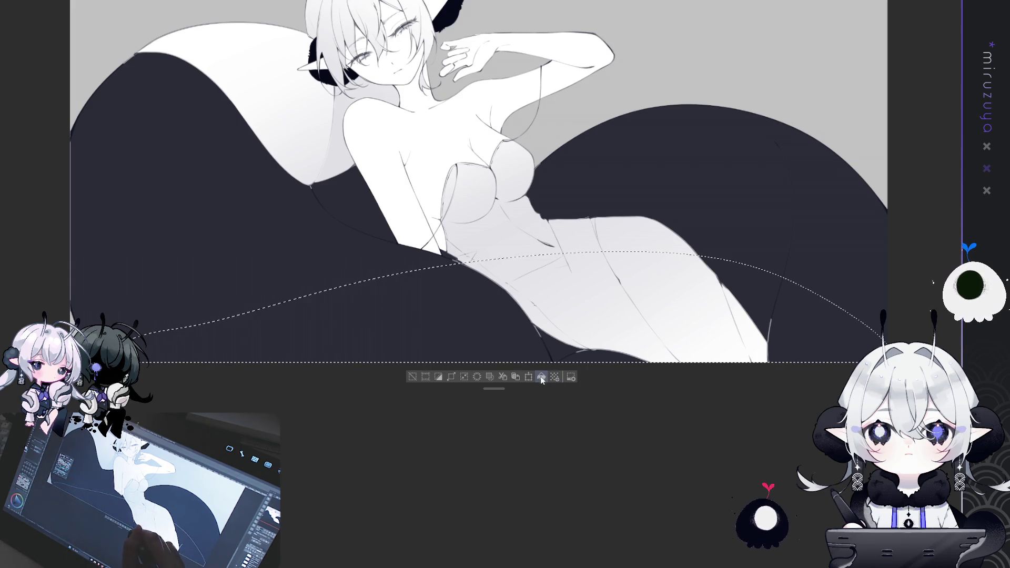
pyautogui.hotkey('ctrl', 'z')
pyautogui.hotkey('ctrl', 'z')
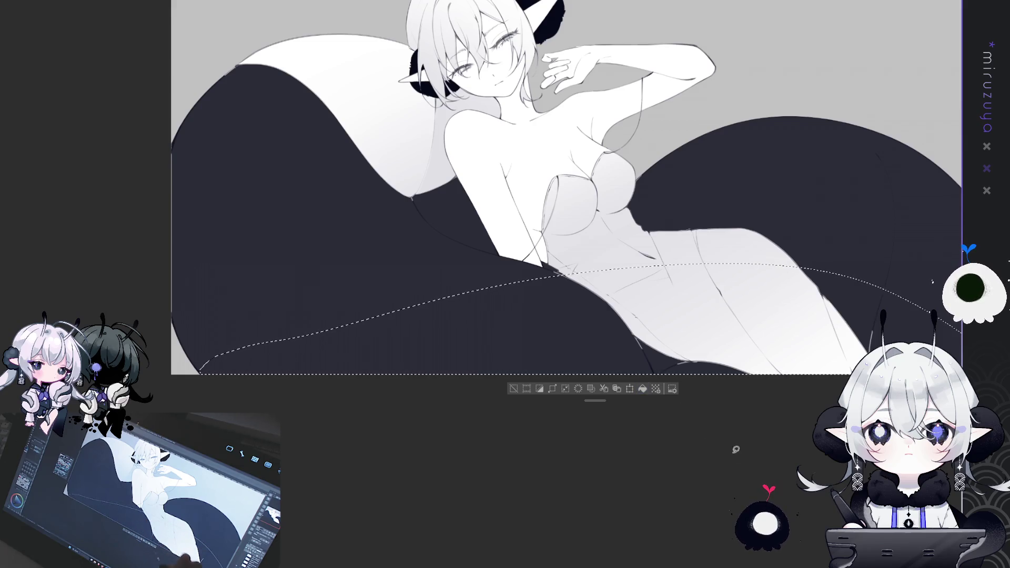
pyautogui.hotkey('ctrl', 'd')
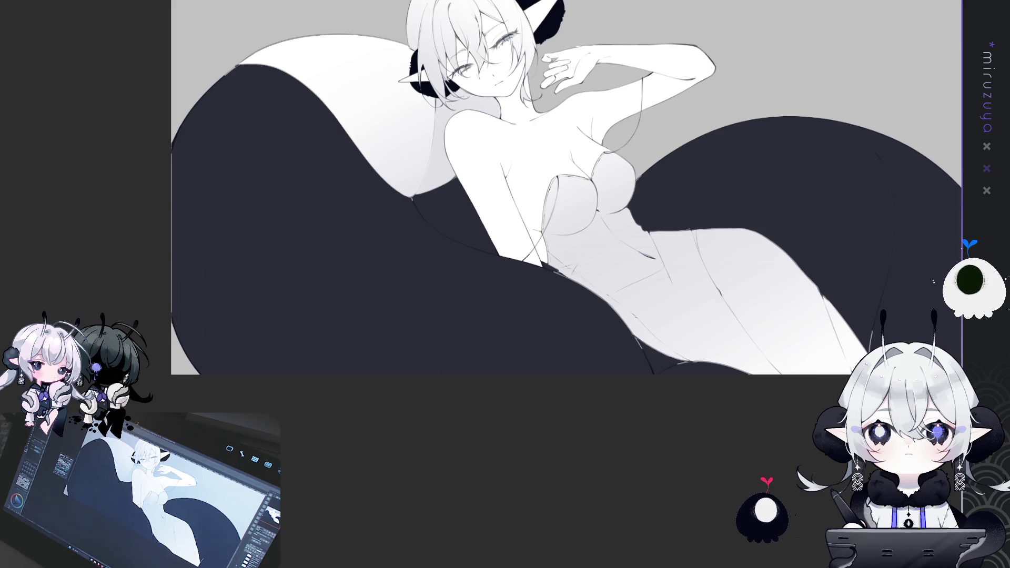
pyautogui.moveTo(177, 318)
pyautogui.mouseDown()
pyautogui.moveTo(229, 365)
pyautogui.moveTo(204, 277)
pyautogui.moveTo(220, 201)
pyautogui.moveTo(237, 247)
pyautogui.moveTo(244, 333)
pyautogui.mouseUp()
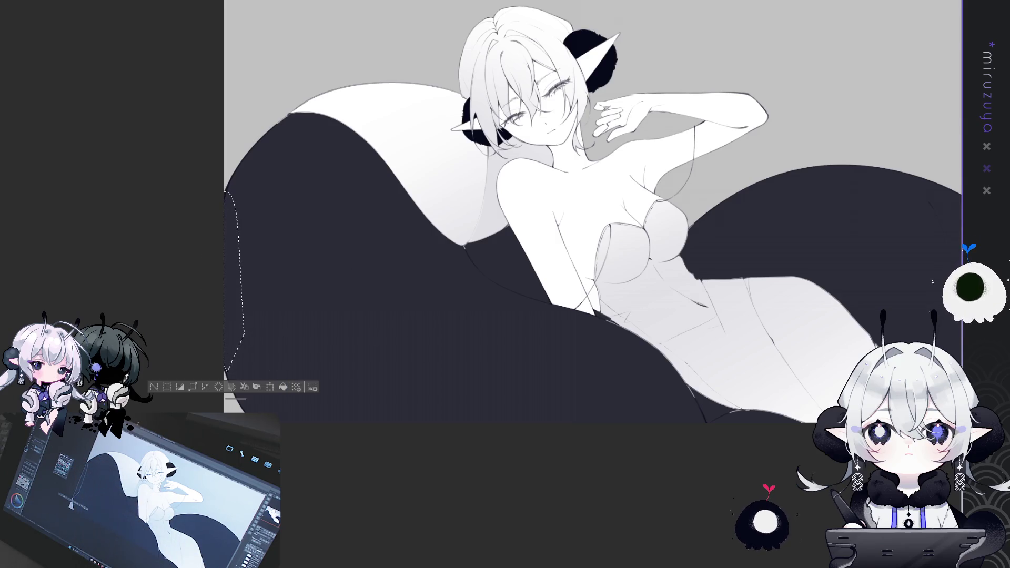
pyautogui.hotkey('ctrl', 'd')
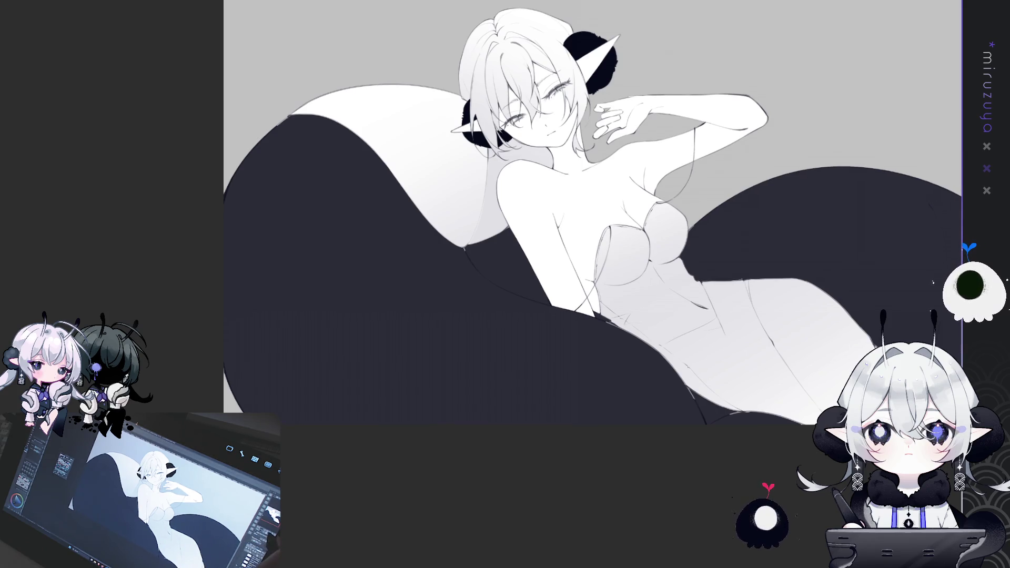
# Zoom in on the couch's left end, now filled dark navy to the canvas edge.
pyautogui.scroll(3, 579, 237)
# Pan and tilt the view down the torso to a close-up of the hip and adjacent couch edge.
pyautogui.moveTo(579, 236)
pyautogui.mouseDown()
pyautogui.moveTo(236, 142)
pyautogui.moveTo(199, 79)
pyautogui.mouseUp()
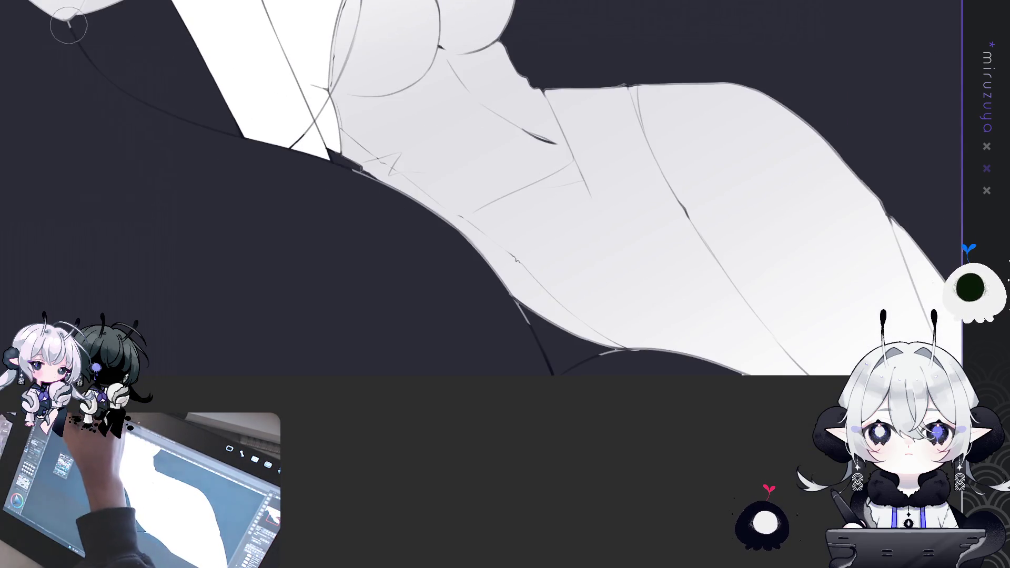
pyautogui.moveTo(421, 210); pyautogui.dragTo(541, 315)
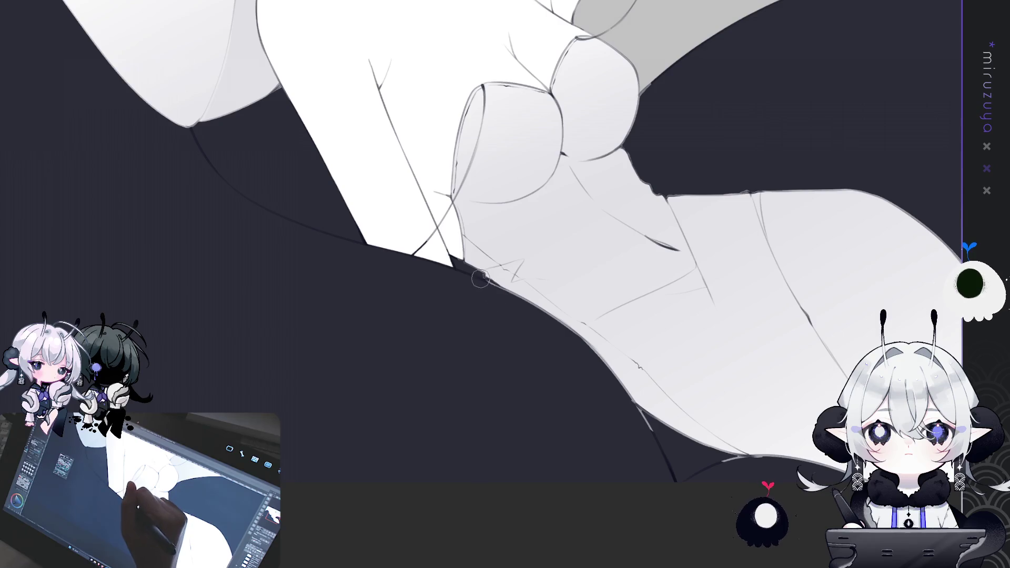
pyautogui.moveTo(483, 284); pyautogui.dragTo(377, 277)
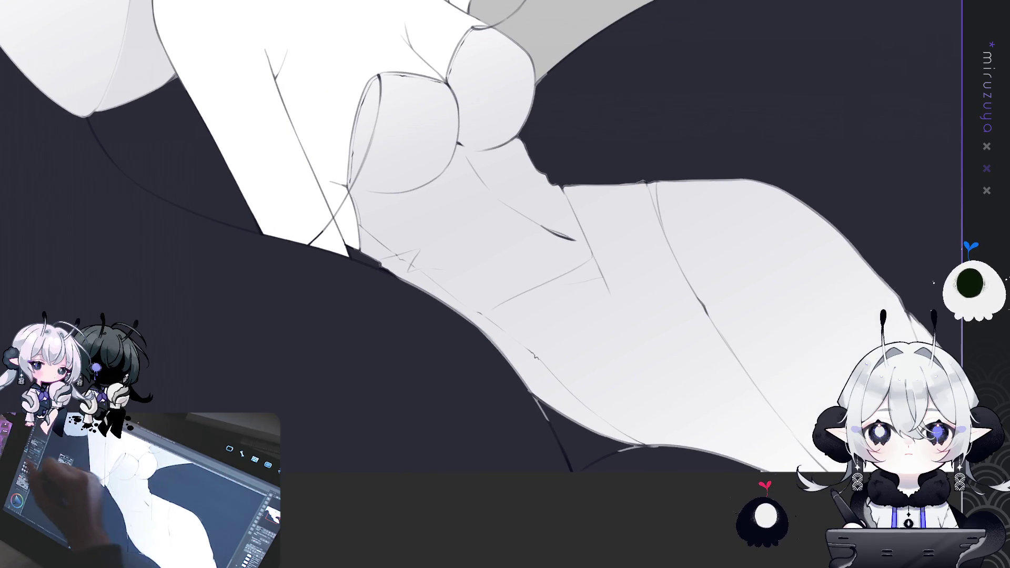
pyautogui.moveTo(505, 284); pyautogui.dragTo(418, 206)
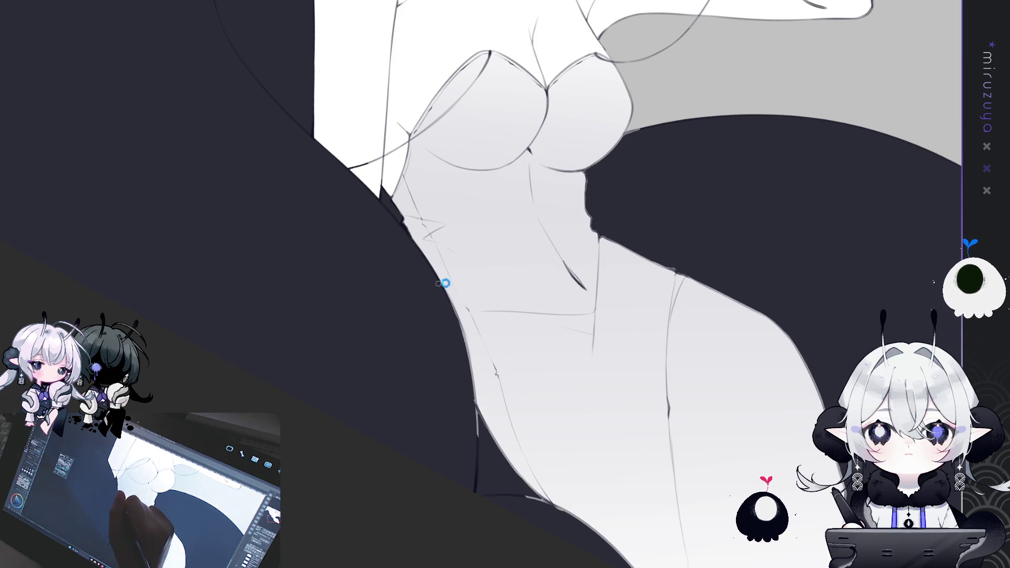
pyautogui.moveTo(460, 330); pyautogui.dragTo(415, 240)
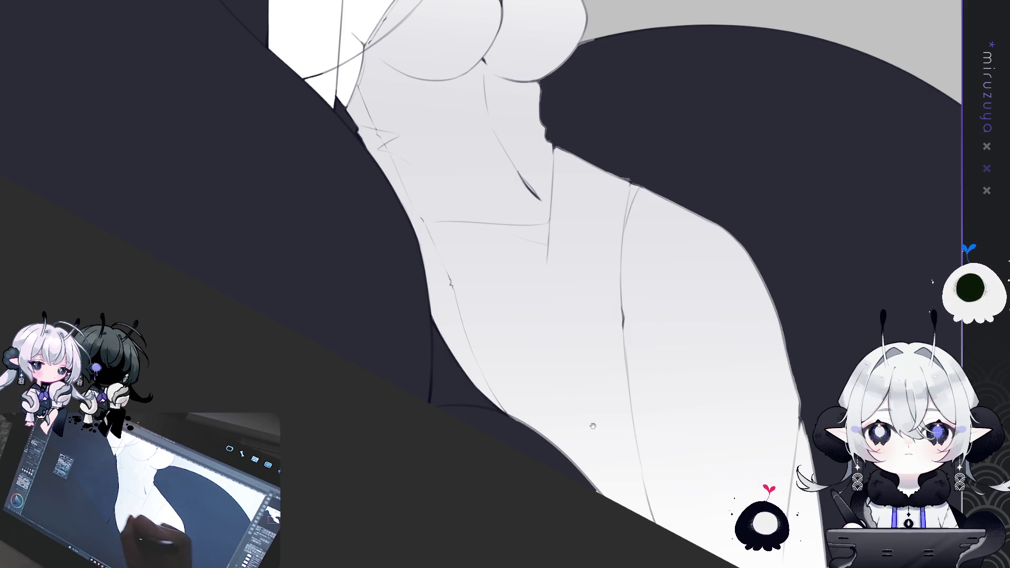
pyautogui.moveTo(584, 429); pyautogui.dragTo(378, 307)
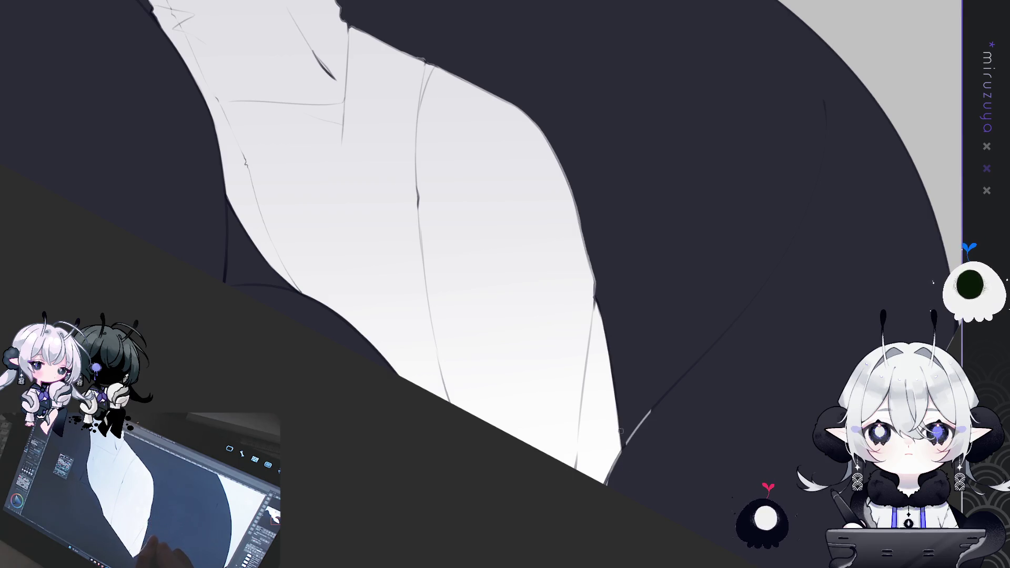
pyautogui.moveTo(619, 490); pyautogui.dragTo(694, 282)
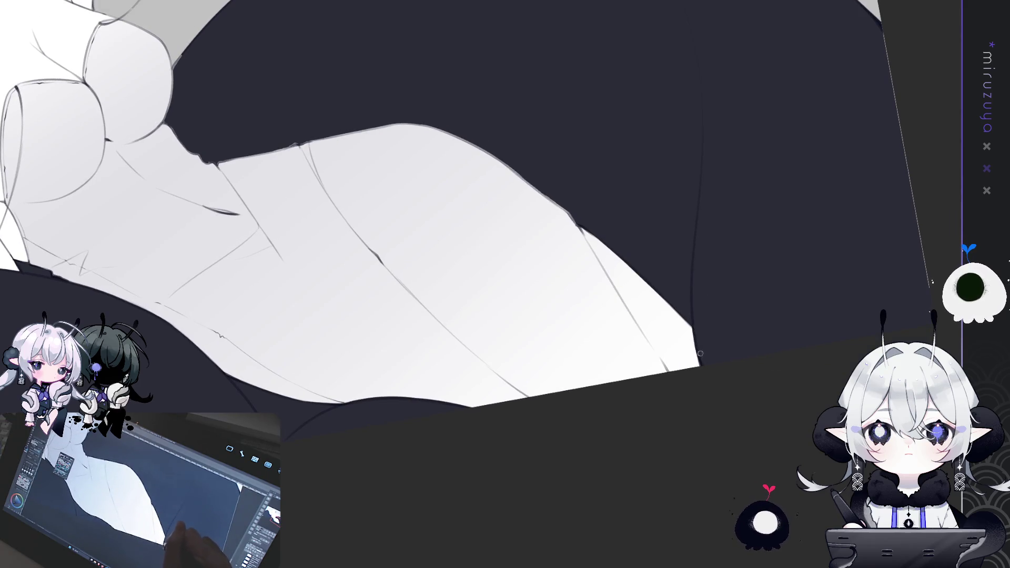
pyautogui.moveTo(794, 333); pyautogui.dragTo(578, 376)
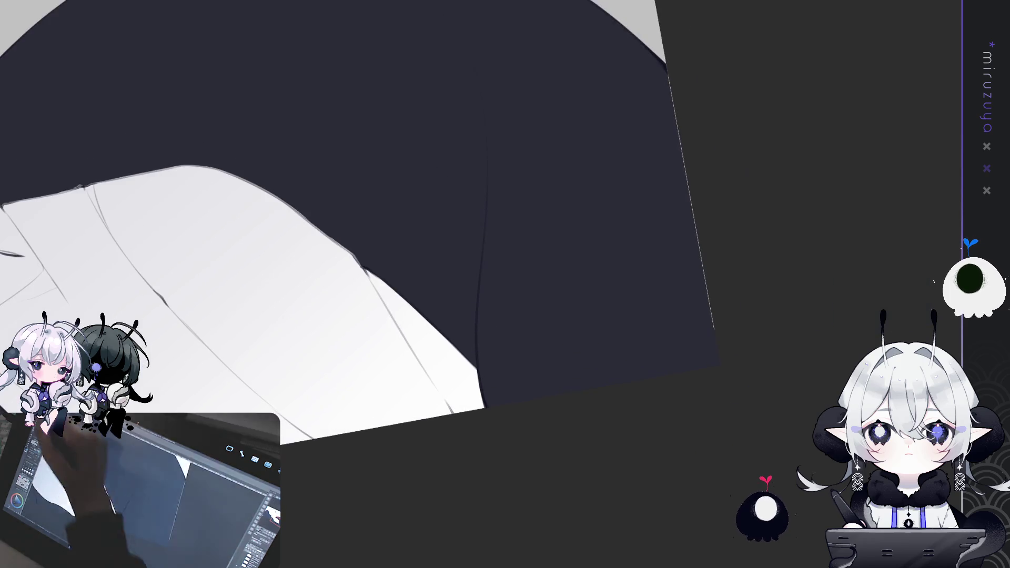
# Lasso and deselect the sleeve strip, then rotate the view onto the arm and shoulder.
pyautogui.moveTo(665, 64)
pyautogui.mouseDown()
pyautogui.moveTo(660, 142)
pyautogui.moveTo(743, 264)
pyautogui.mouseUp()
pyautogui.moveTo(730, 159); pyautogui.dragTo(704, 105)
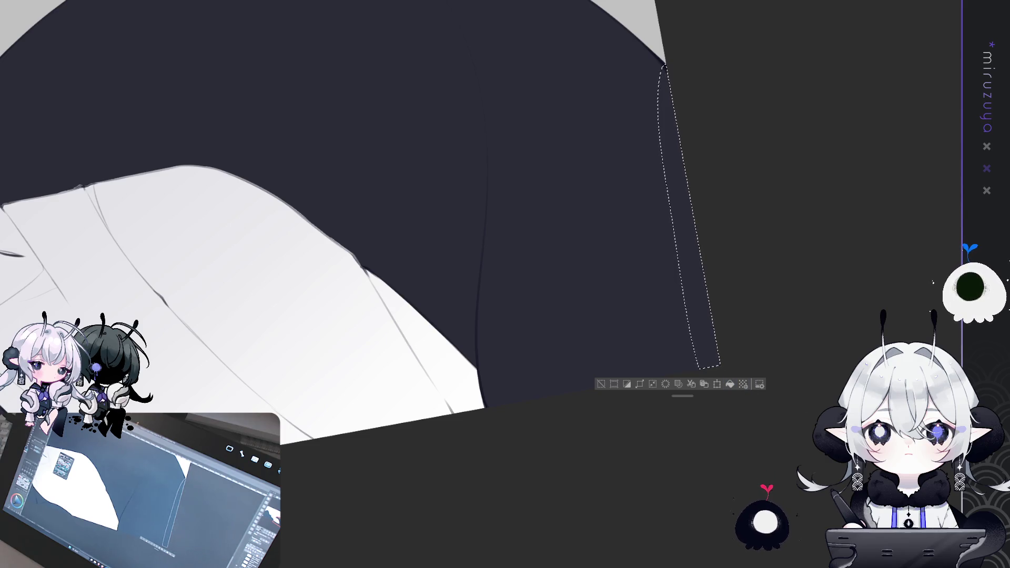
pyautogui.hotkey('ctrl', 'd')
pyautogui.moveTo(335, 240)
pyautogui.mouseDown()
pyautogui.moveTo(413, 120)
pyautogui.moveTo(449, 115)
pyautogui.moveTo(403, 242)
pyautogui.mouseUp()
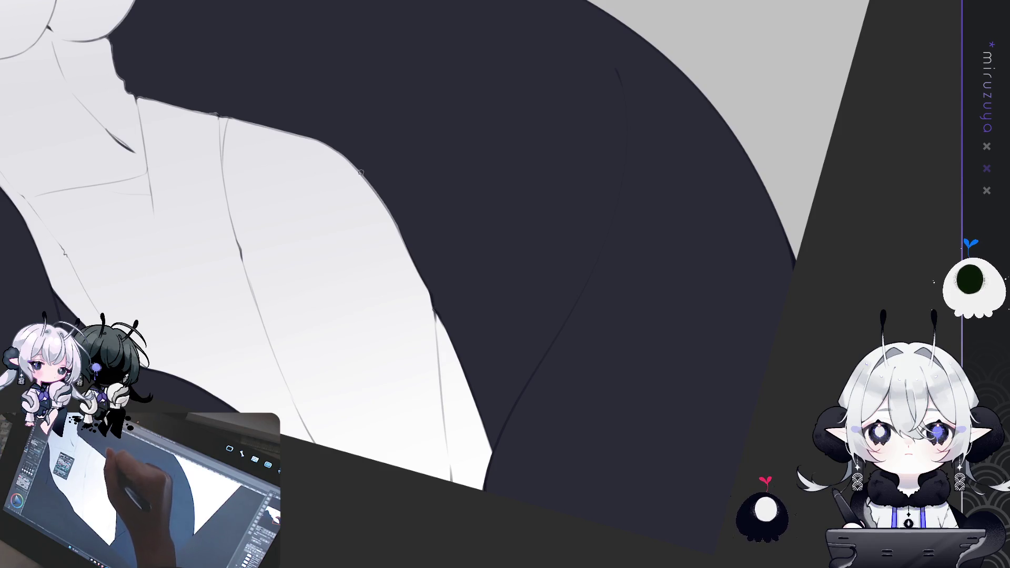
pyautogui.moveTo(406, 243)
pyautogui.mouseDown()
pyautogui.moveTo(516, 334)
pyautogui.moveTo(615, 238)
pyautogui.moveTo(622, 261)
pyautogui.moveTo(542, 141)
pyautogui.moveTo(314, 104)
pyautogui.moveTo(334, 87)
pyautogui.mouseUp()
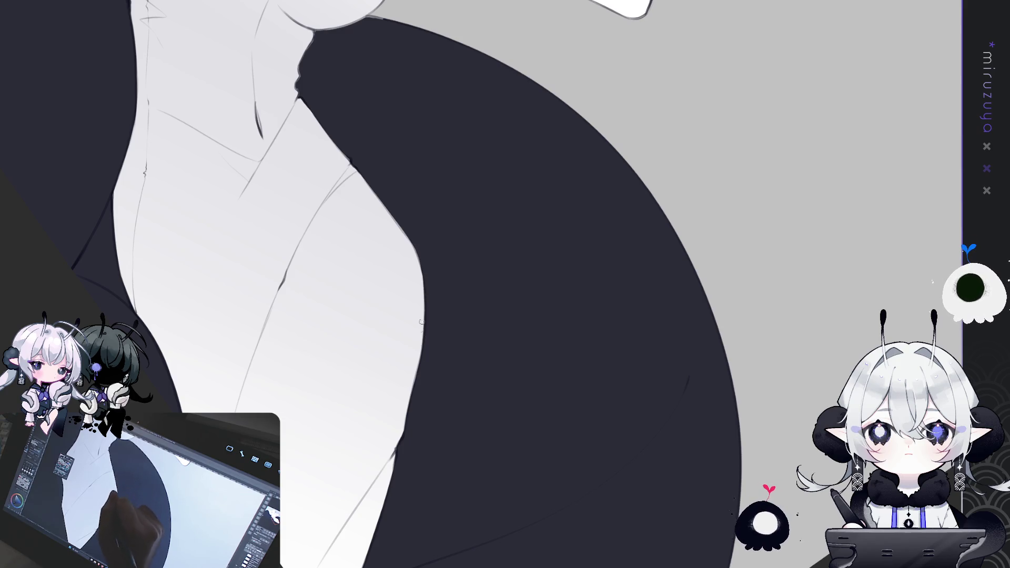
# Reframe along the couch edge and paint a dark stroke down the couch shape's left edge.
pyautogui.scroll(-3, 464, 182)
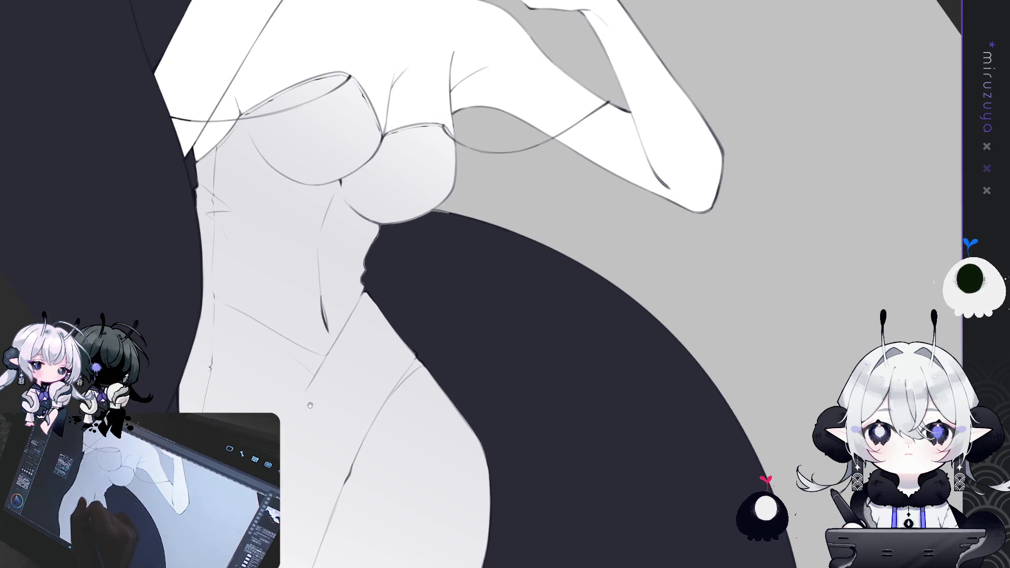
pyautogui.moveTo(404, 157); pyautogui.dragTo(404, 303)
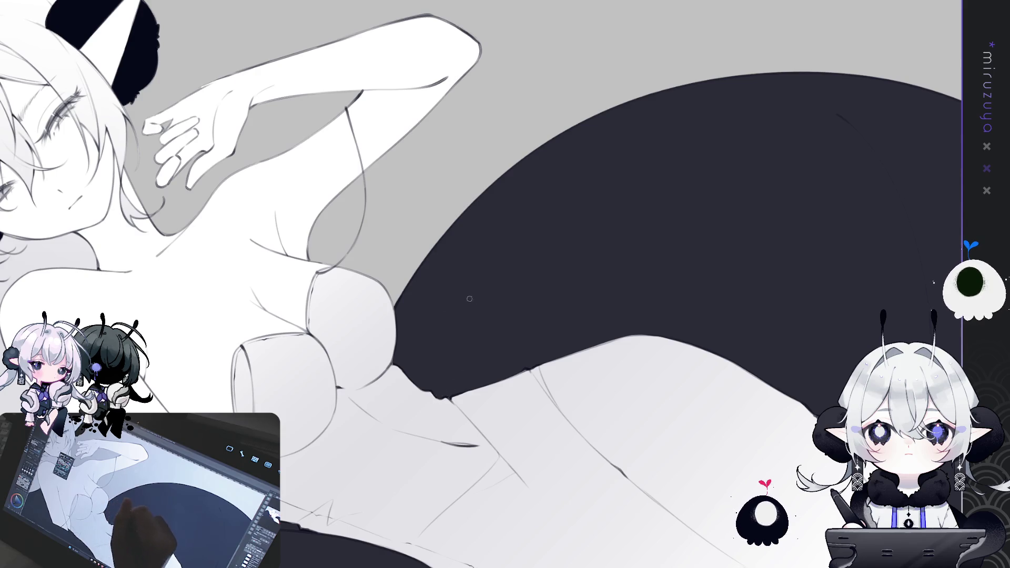
pyautogui.scroll(-5, 473, 300)
pyautogui.scroll(5, 476, 404)
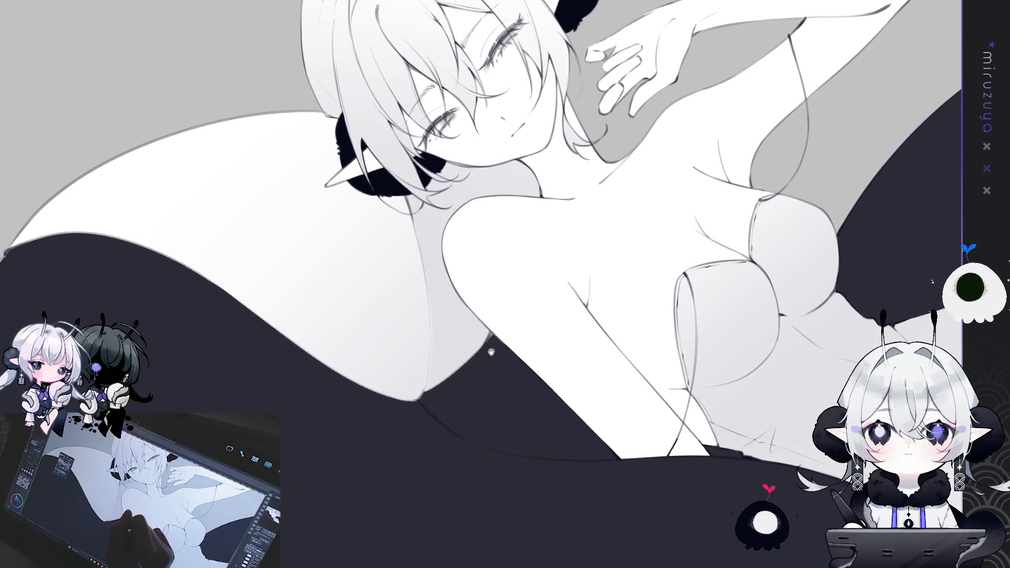
pyautogui.scroll(5, 488, 355)
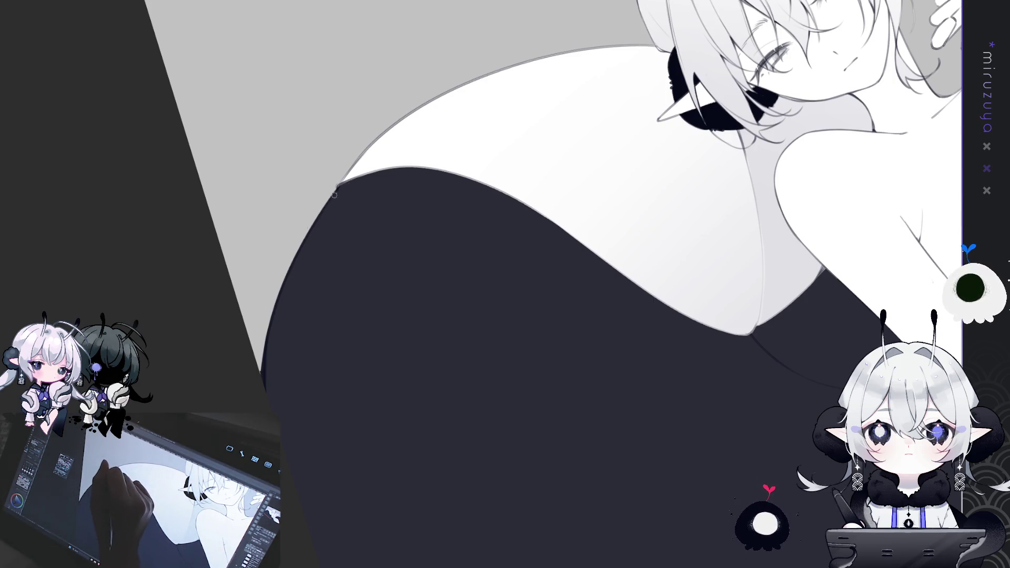
pyautogui.moveTo(479, 138); pyautogui.dragTo(454, 132)
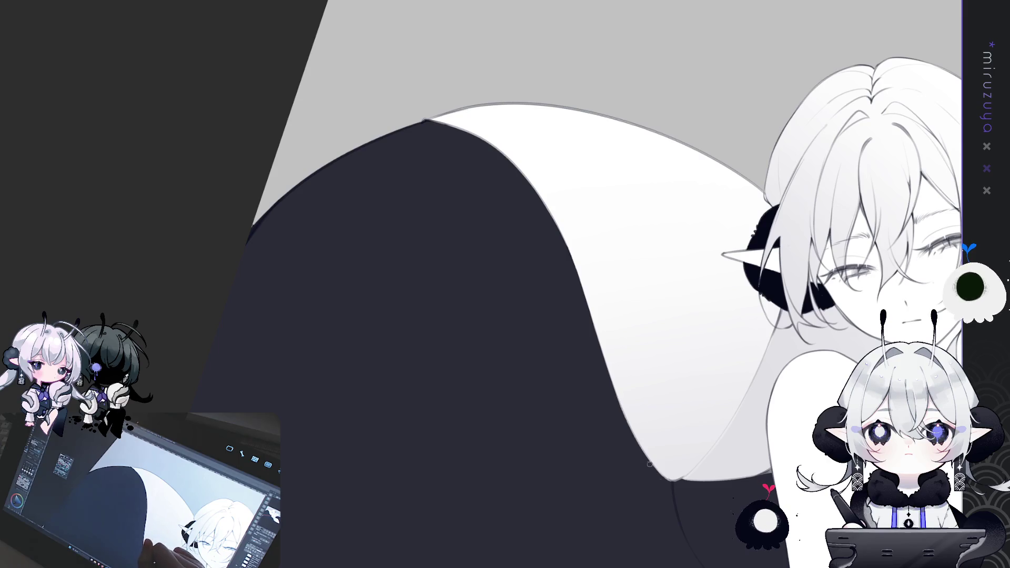
pyautogui.moveTo(677, 478)
pyautogui.mouseDown()
pyautogui.moveTo(822, 271)
pyautogui.moveTo(728, 79)
pyautogui.moveTo(725, 42)
pyautogui.mouseUp()
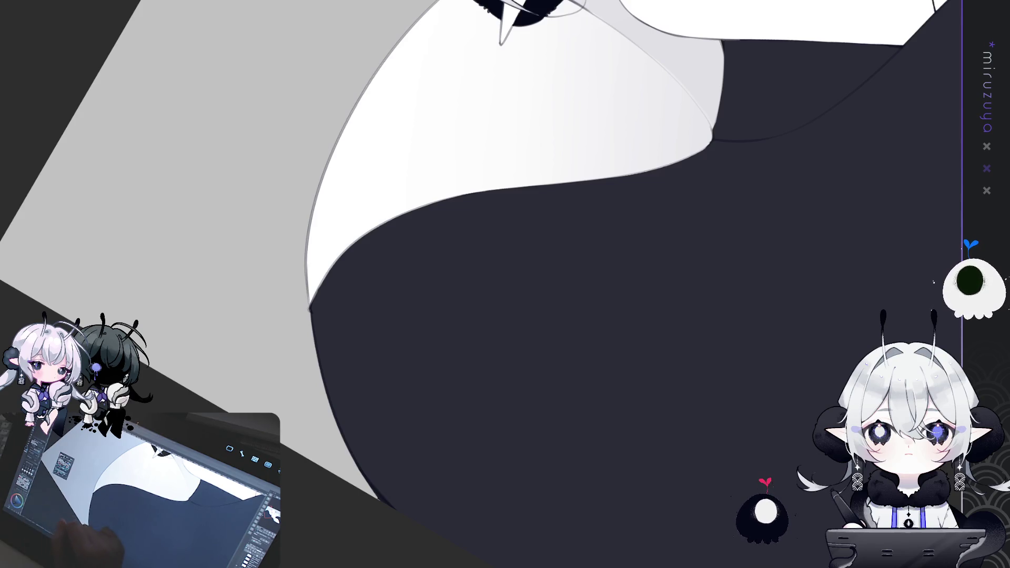
pyautogui.moveTo(736, 200); pyautogui.dragTo(404, 254)
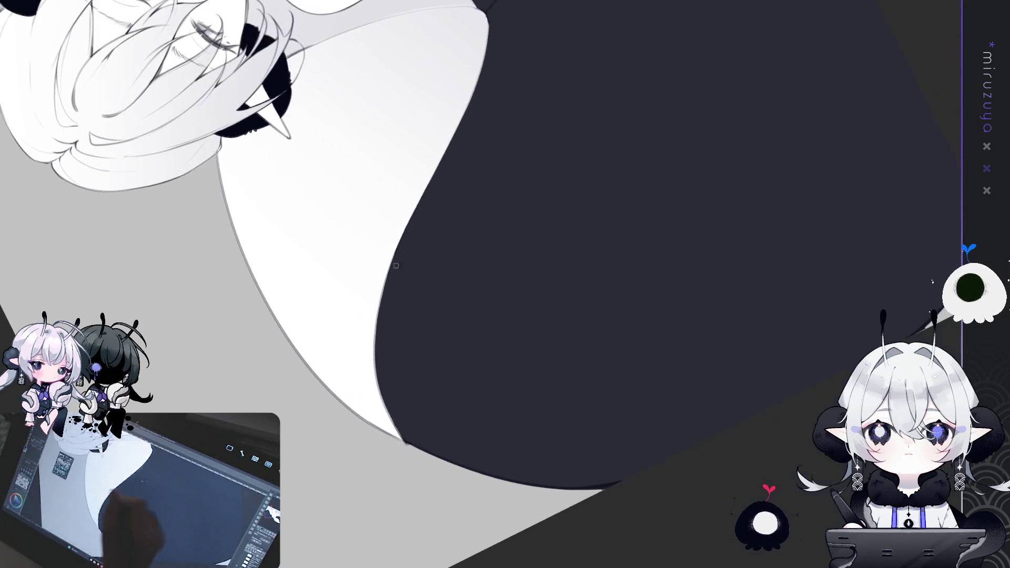
pyautogui.moveTo(376, 344); pyautogui.dragTo(388, 420)
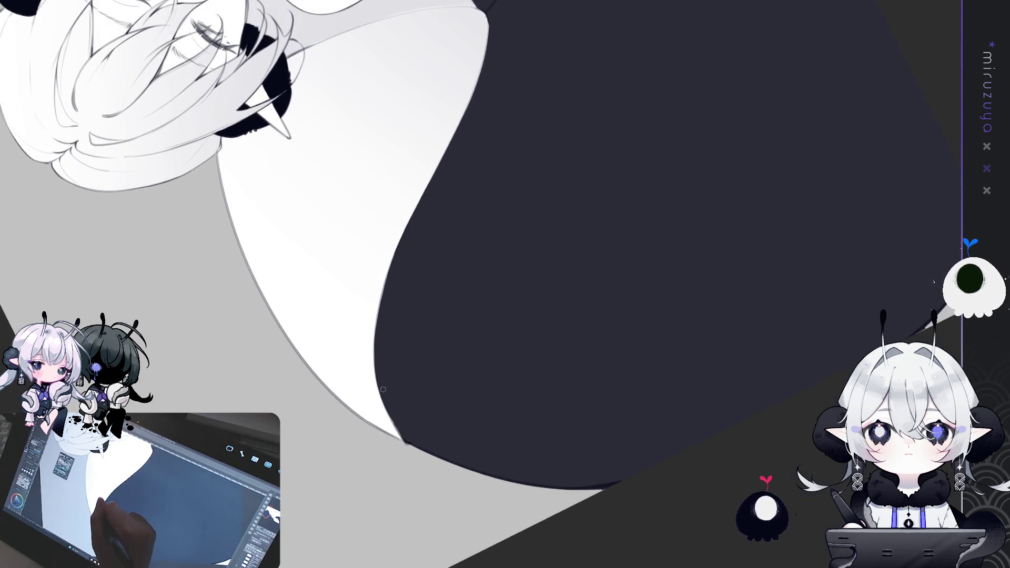
pyautogui.hotkey('ctrl', '0')
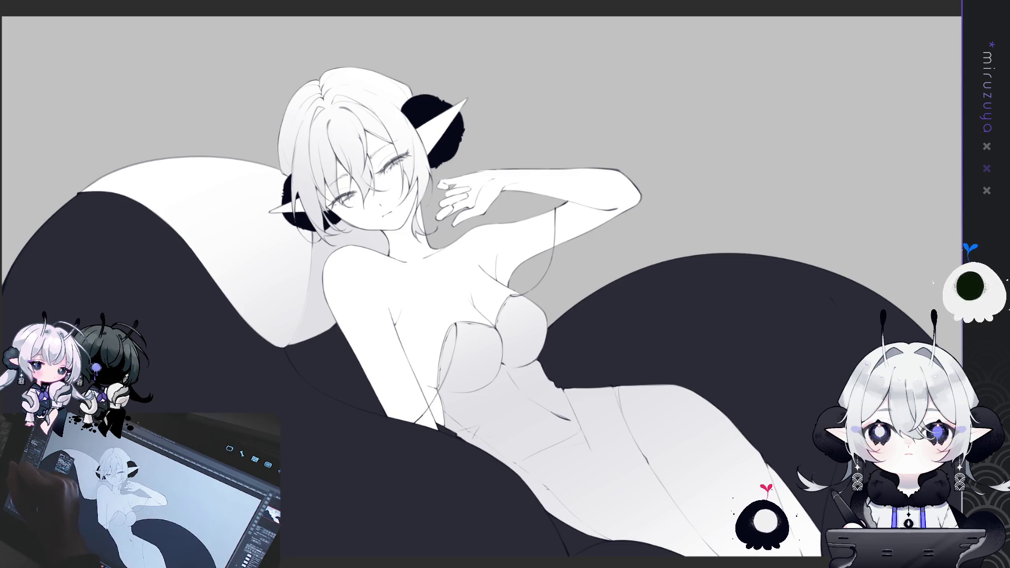
# Fill the grey background layer solid black with Alt+Backspace.
pyautogui.hotkey('alt', 'BackSpace')
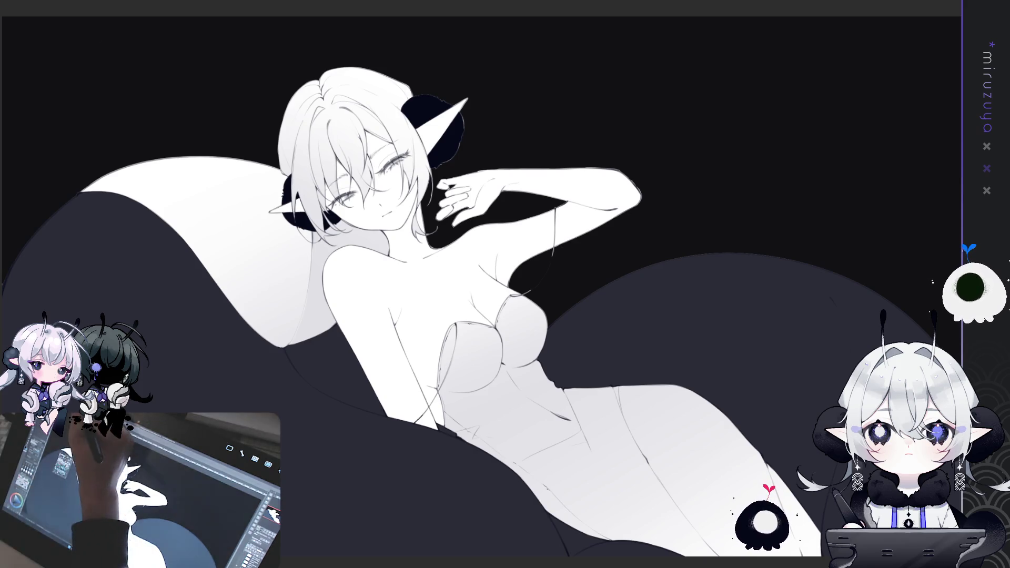
pyautogui.hotkey('alt', 'BackSpace')
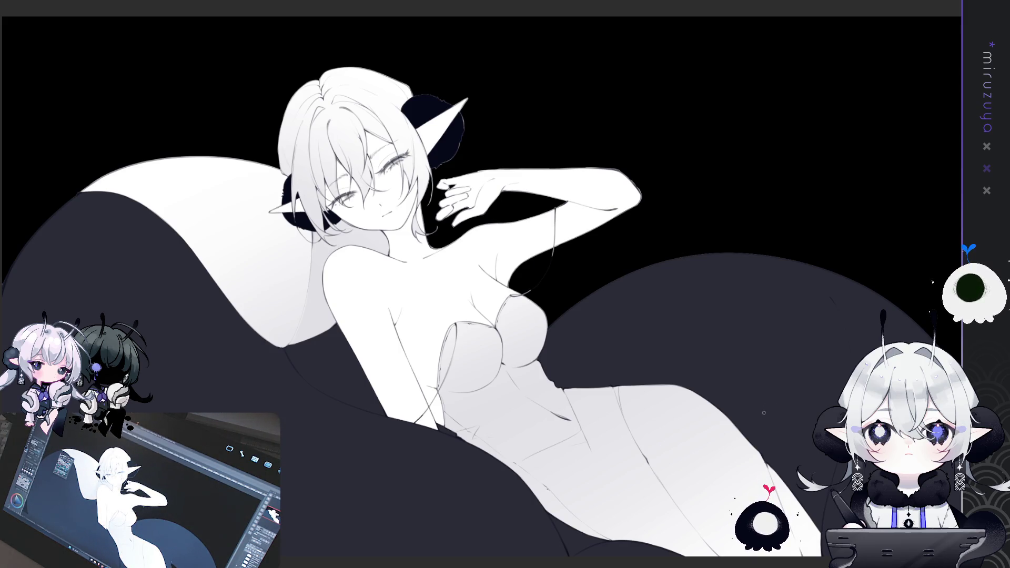
pyautogui.scroll(3, 763, 413)
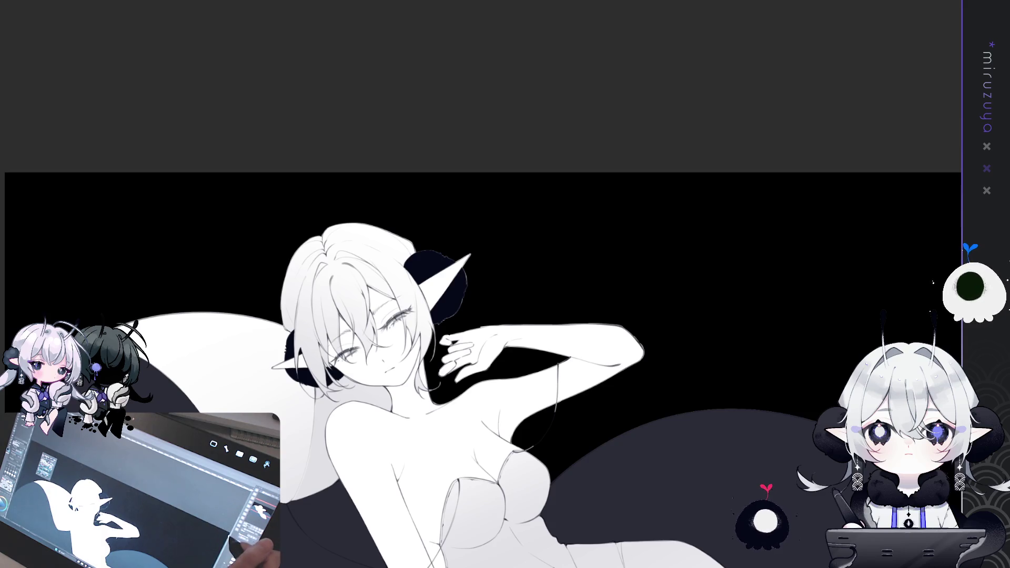
# Zoom onto the head, lasso the black hair bun above the pointed ear, retouch it, and deselect.
pyautogui.moveTo(473, 316); pyautogui.dragTo(432, 191)
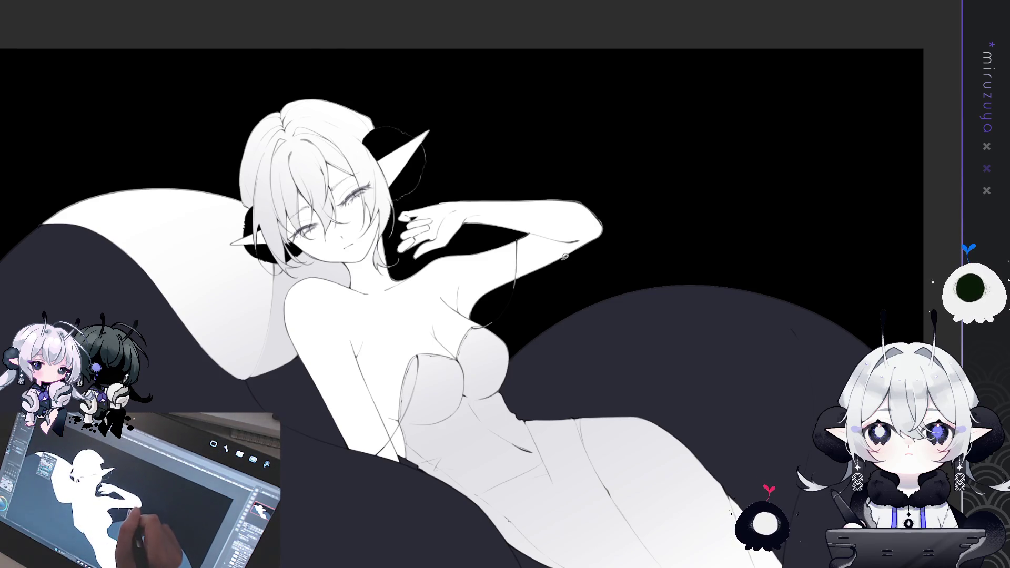
pyautogui.scroll(2, 561, 247)
pyautogui.scroll(1, 457, 225)
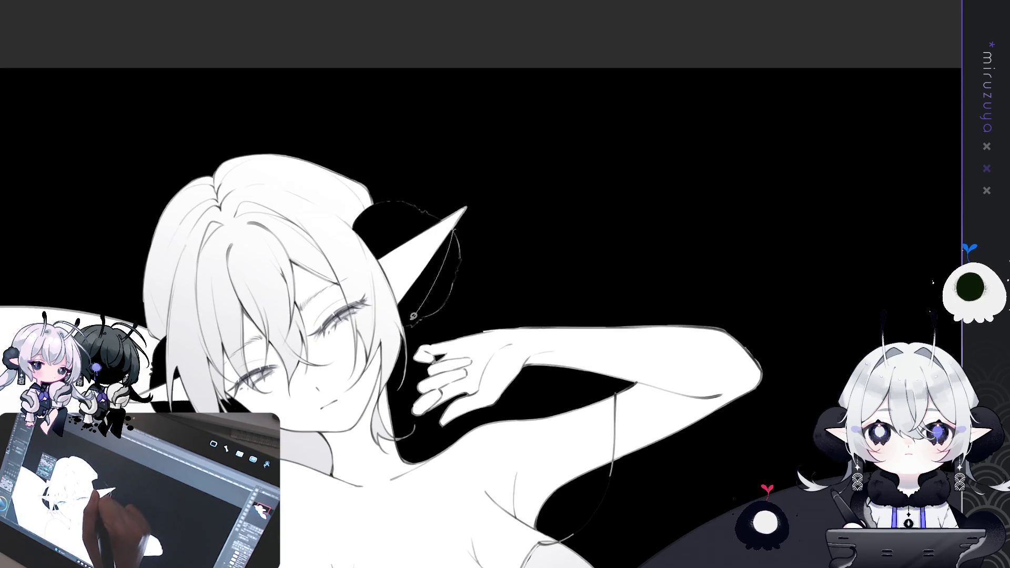
pyautogui.moveTo(454, 231)
pyautogui.mouseDown()
pyautogui.moveTo(452, 220)
pyautogui.moveTo(453, 229)
pyautogui.moveTo(379, 207)
pyautogui.moveTo(423, 170)
pyautogui.moveTo(570, 162)
pyautogui.mouseUp()
pyautogui.click(442, 207)
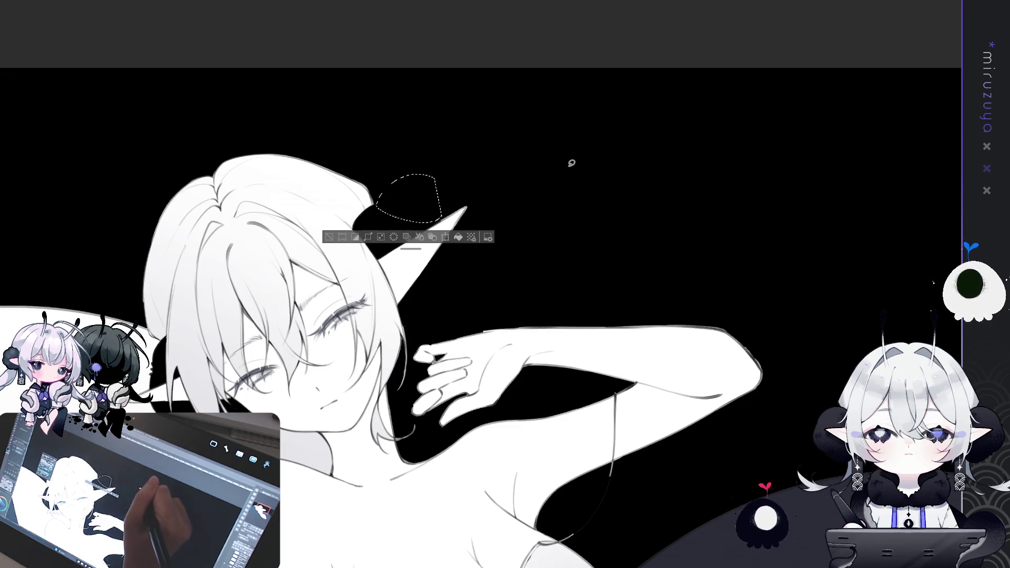
pyautogui.hotkey('ctrl', 'd')
pyautogui.scroll(-3, 700, 171)
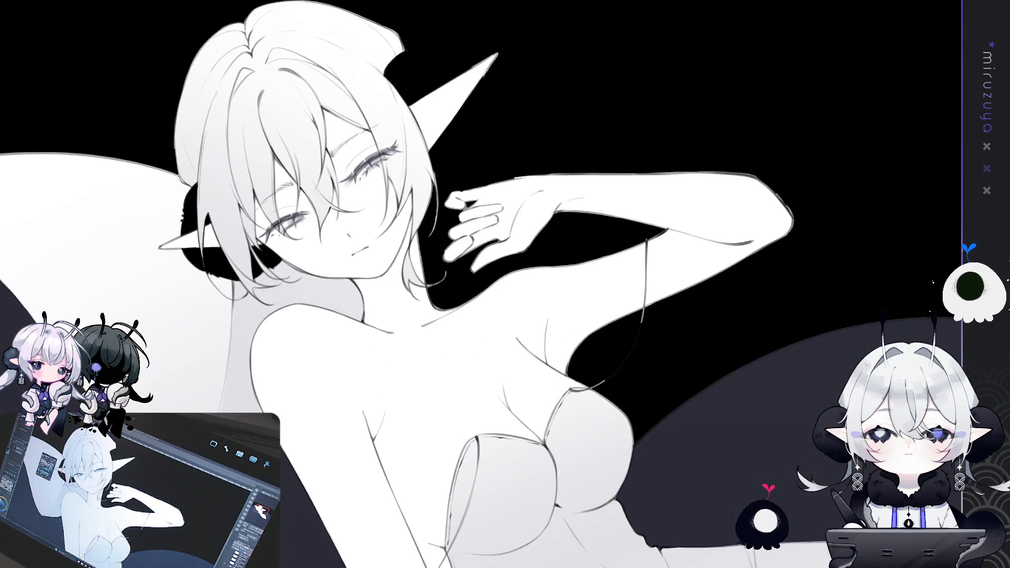
pyautogui.scroll(-2, 455, 284)
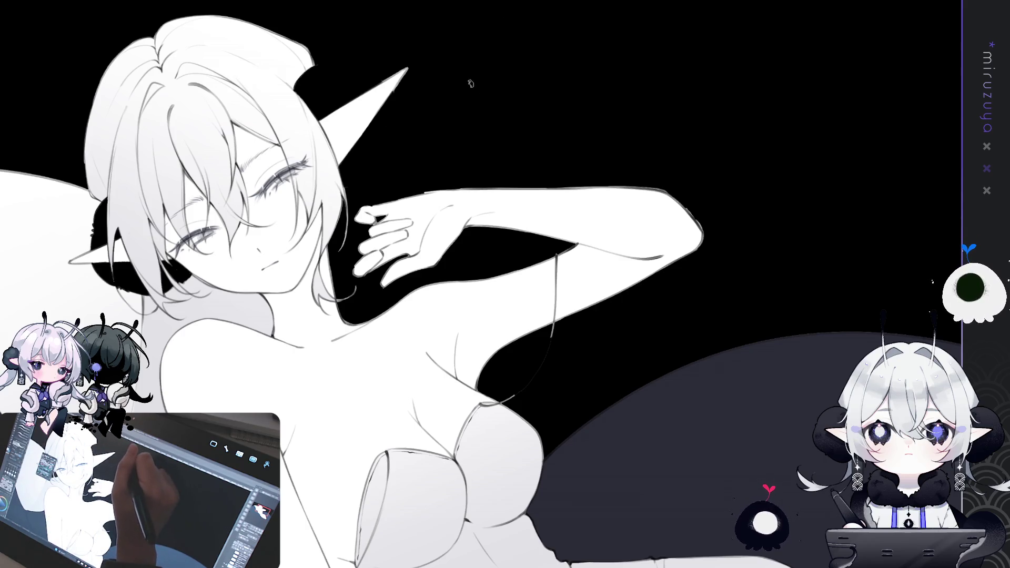
# Handwrite 'BRB 5min!!!' in white on the black background right of the elf's head.
pyautogui.moveTo(472, 94)
pyautogui.mouseDown()
pyautogui.moveTo(472, 136)
pyautogui.moveTo(478, 117)
pyautogui.moveTo(473, 135)
pyautogui.moveTo(518, 110)
pyautogui.moveTo(531, 126)
pyautogui.moveTo(591, 108)
pyautogui.moveTo(581, 122)
pyautogui.moveTo(597, 97)
pyautogui.moveTo(628, 116)
pyautogui.moveTo(663, 120)
pyautogui.mouseUp()
pyautogui.click(673, 120)
pyautogui.moveTo(675, 79)
pyautogui.mouseDown()
pyautogui.moveTo(673, 111)
pyautogui.moveTo(692, 112)
pyautogui.mouseUp()
pyautogui.click(683, 121)
pyautogui.click(691, 120)
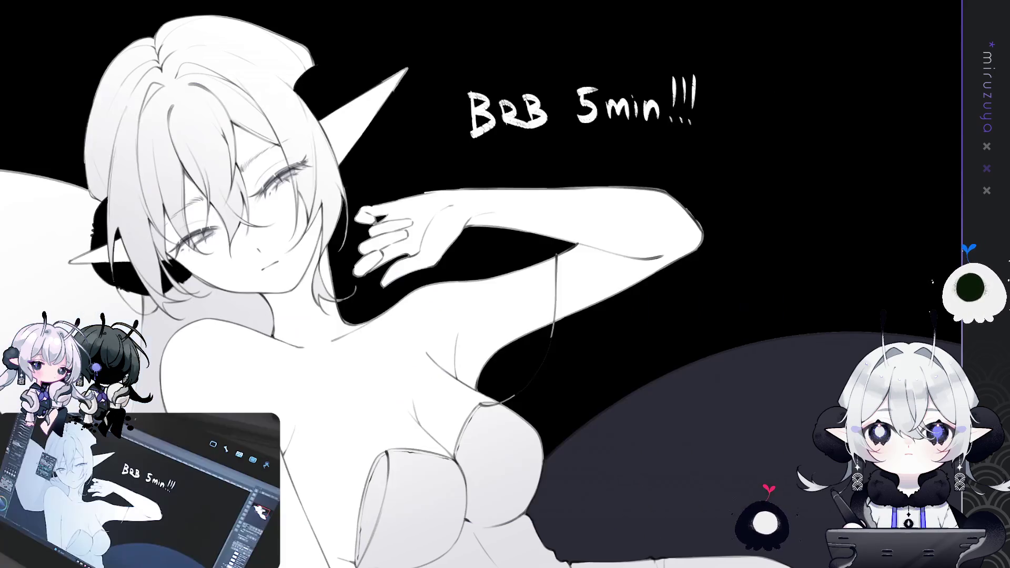
# Delete the 'BRB 5min!!!' lettering from the black background.
pyautogui.press('Delete')
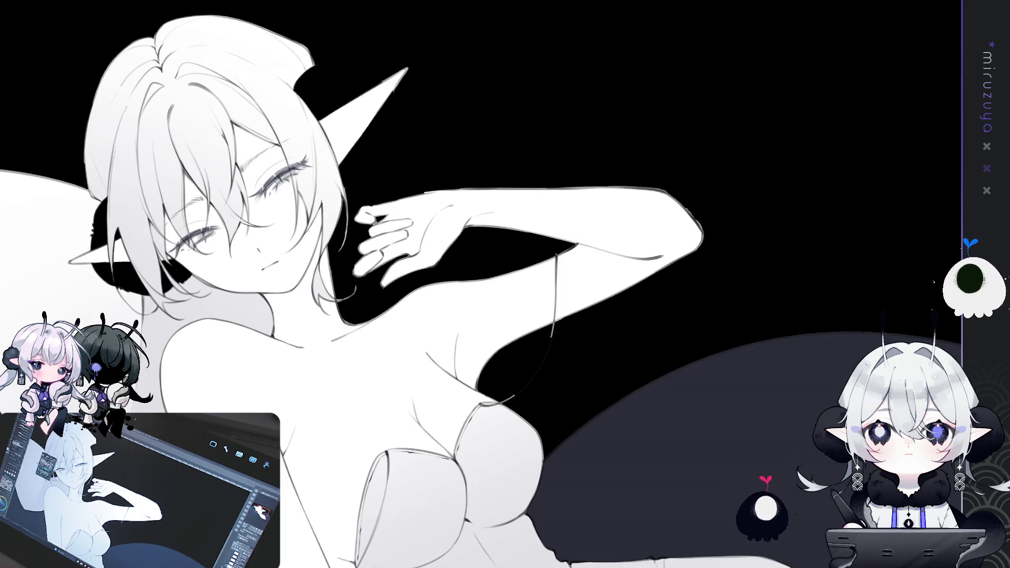
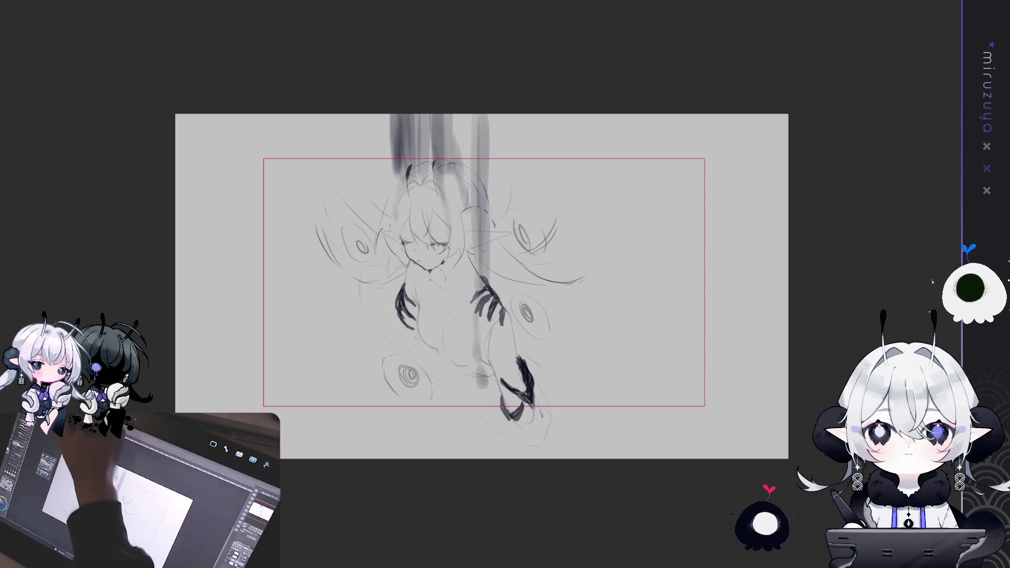
# Test-rotate the sketch with a free transform, then cancel so it stays unchanged.
pyautogui.hotkey('ctrl', 't')
pyautogui.moveTo(598, 90); pyautogui.dragTo(564, 91)
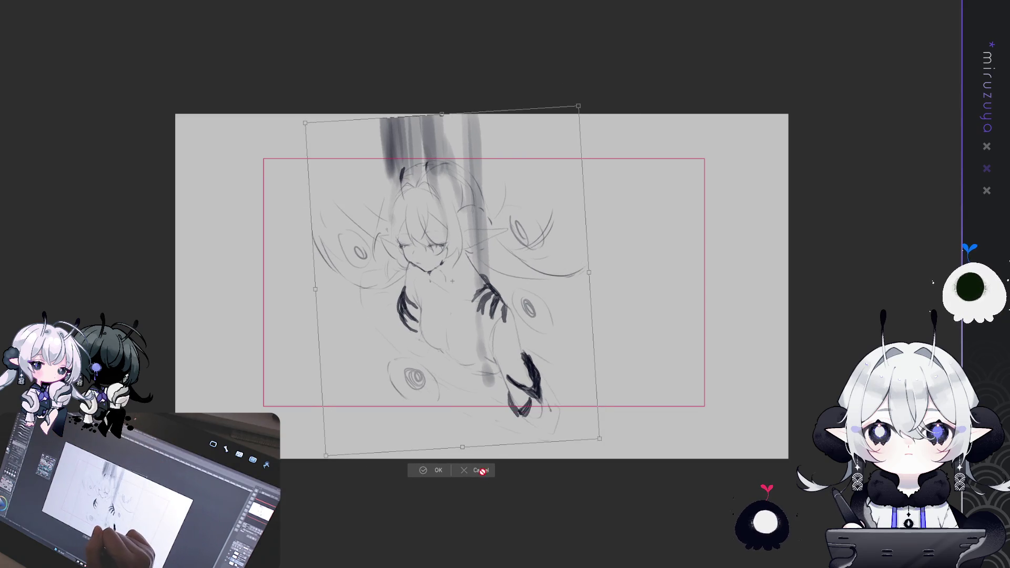
pyautogui.click(485, 535)
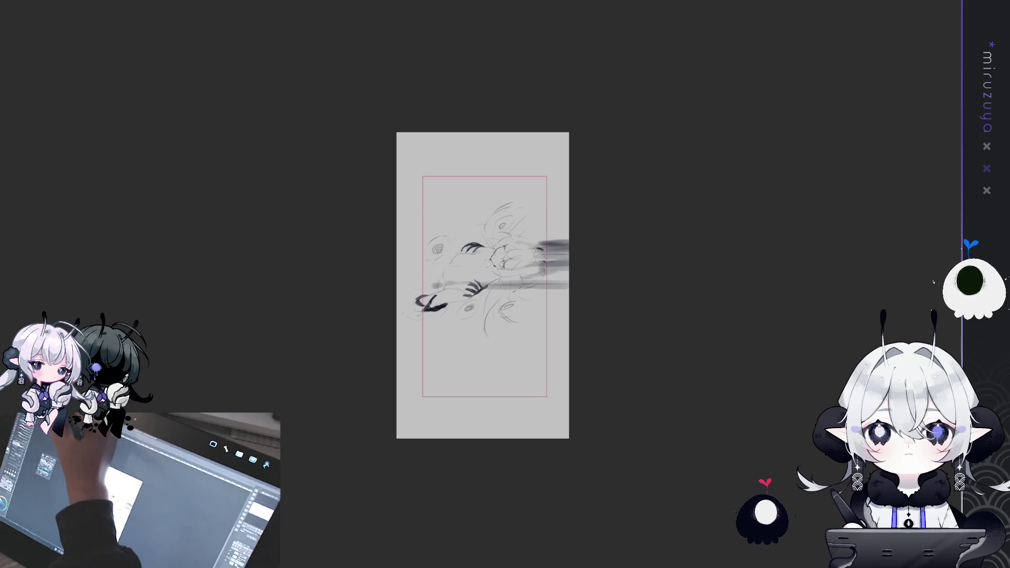
# Rotate the sketch upright, move it up in the portrait page, and commit the transform.
pyautogui.hotkey('ctrl', 't')
pyautogui.moveTo(577, 165)
pyautogui.mouseDown()
pyautogui.moveTo(513, 148)
pyautogui.moveTo(444, 163)
pyautogui.moveTo(402, 191)
pyautogui.mouseUp()
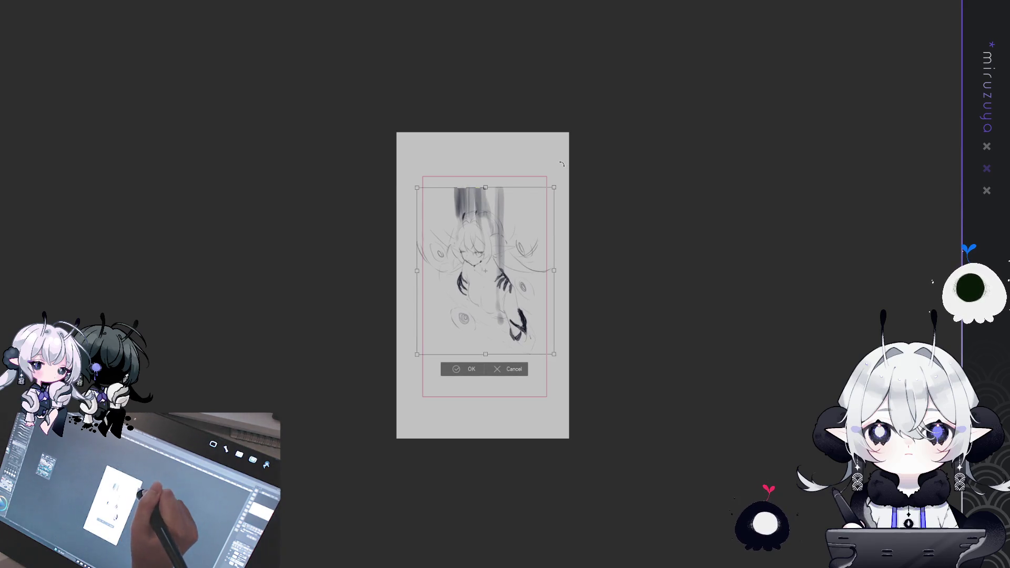
pyautogui.moveTo(537, 235); pyautogui.dragTo(537, 205)
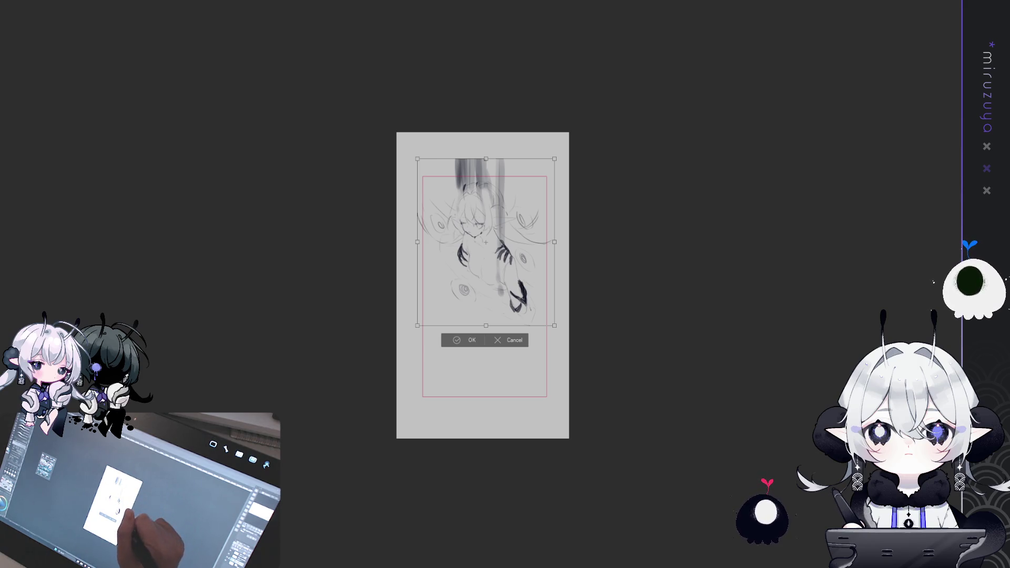
pyautogui.press('Return')
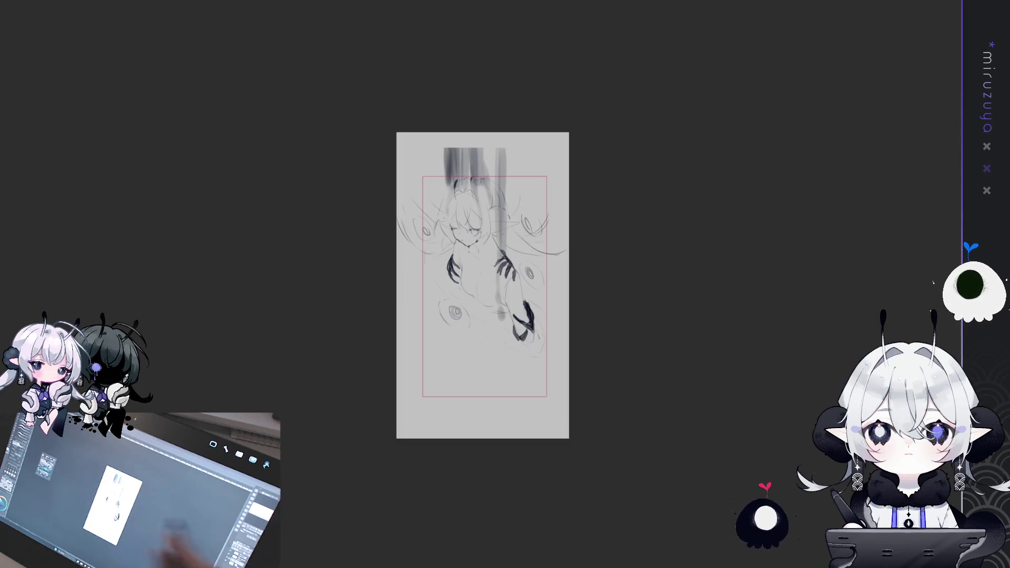
# Hide the grey smudges over the head and nudge the sketch up inside the frame.
pyautogui.hotkey('ctrl', '+')
pyautogui.hotkey('ctrl', '+')
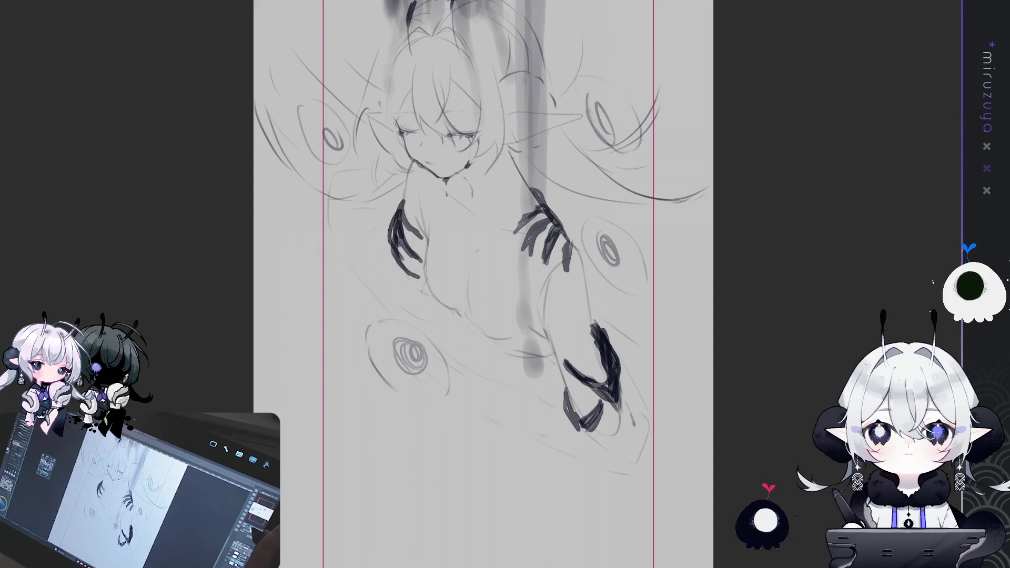
pyautogui.hotkey('ctrl', '-')
pyautogui.hotkey('ctrl', '-')
pyautogui.hotkey('ctrl', '+')
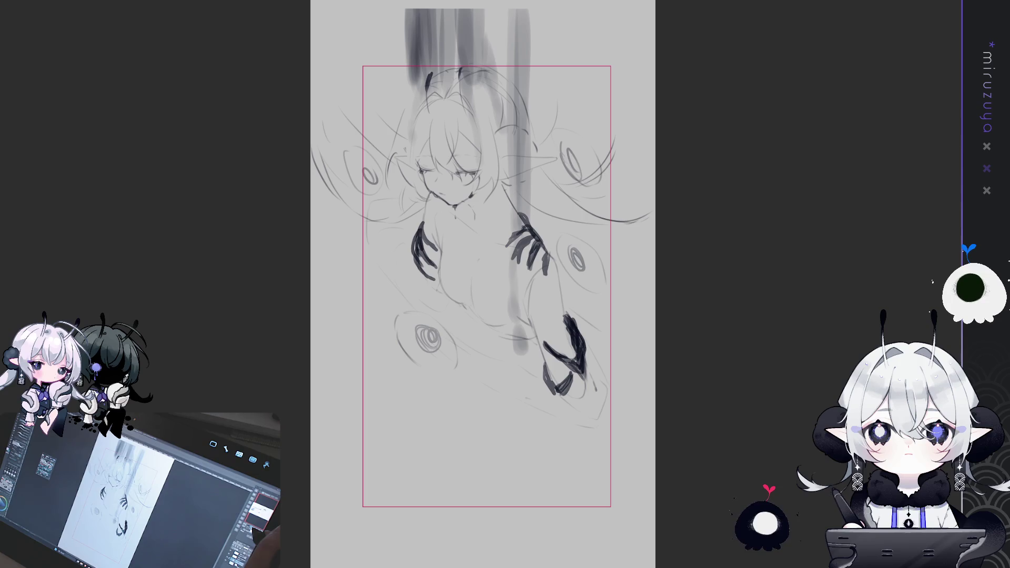
pyautogui.scroll(2, 789, 196)
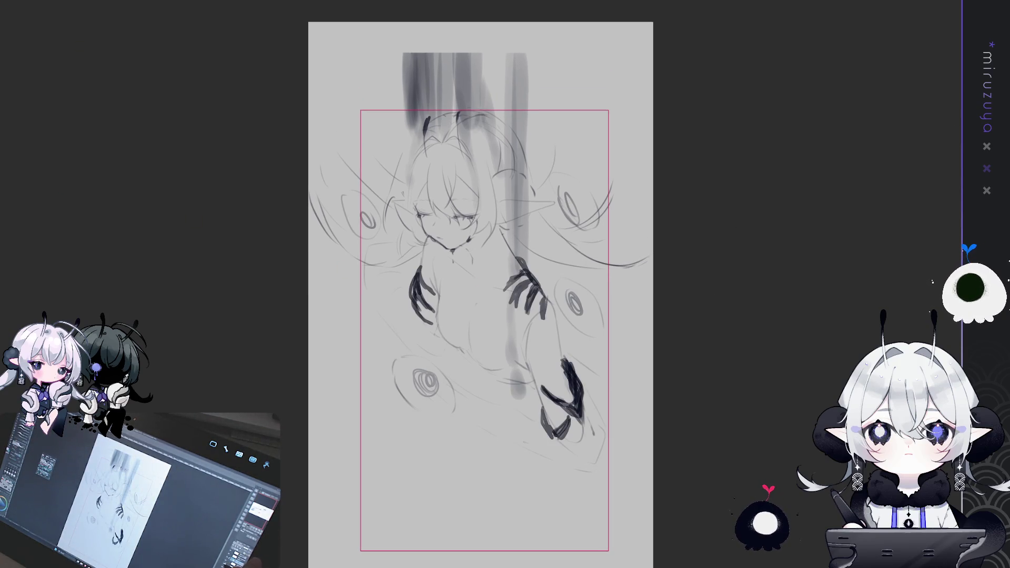
pyautogui.hotkey('ctrl', 'z')
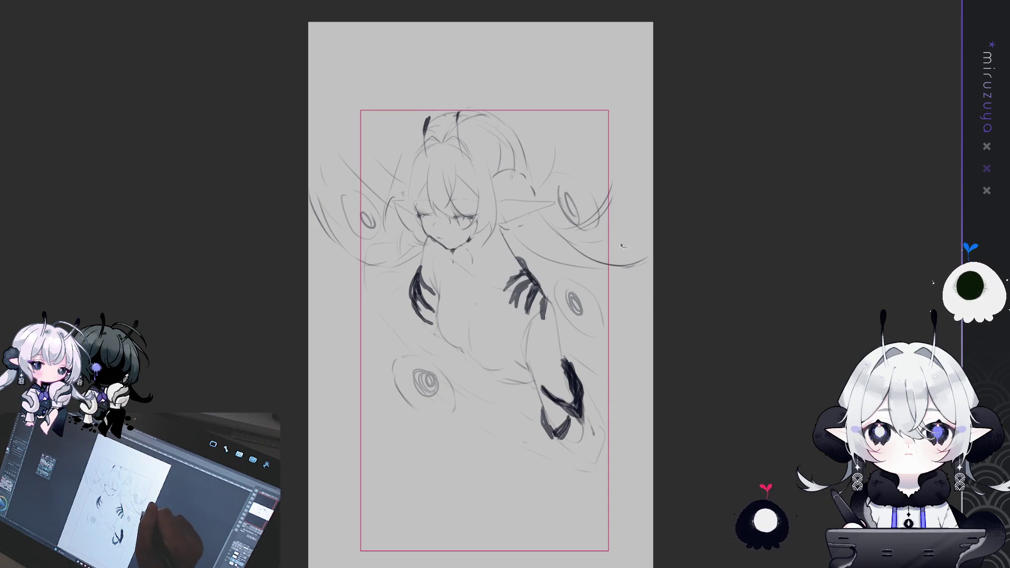
pyautogui.moveTo(621, 246); pyautogui.dragTo(621, 224)
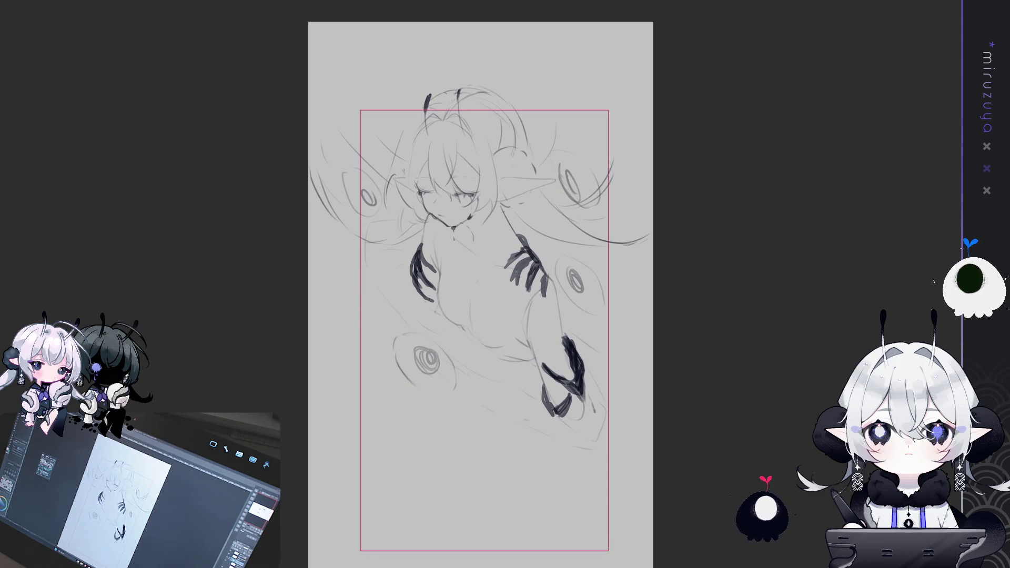
pyautogui.hotkey('ctrl', 'z')
pyautogui.hotkey('ctrl', 'y')
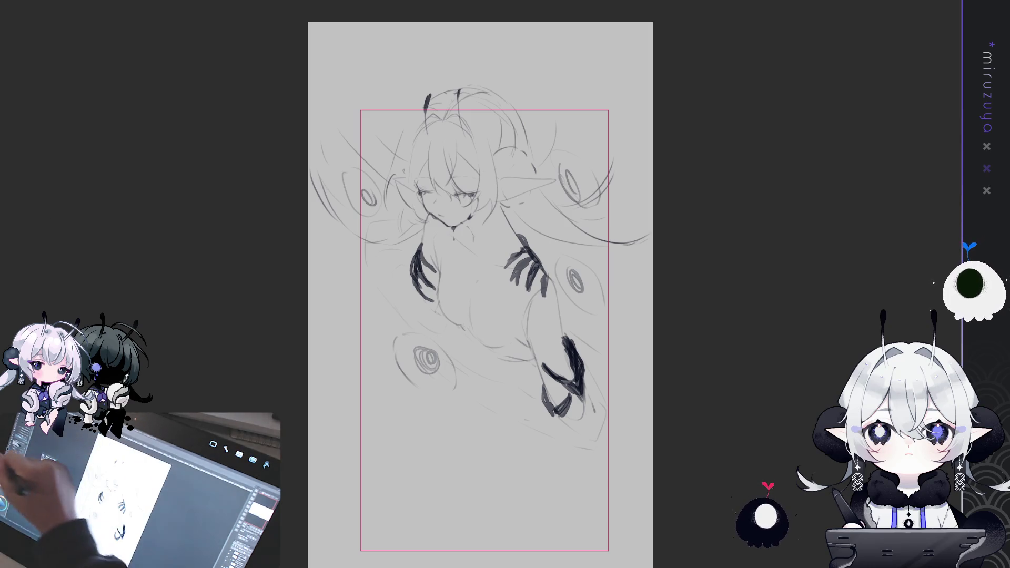
# Draw flowing hair curves toward the top-left and top-right corners, redoing rejected strokes.
pyautogui.moveTo(310, 108)
pyautogui.mouseDown()
pyautogui.moveTo(371, 68)
pyautogui.moveTo(409, 23)
pyautogui.moveTo(383, 30)
pyautogui.moveTo(311, 87)
pyautogui.moveTo(336, 67)
pyautogui.mouseUp()
pyautogui.hotkey('ctrl', 'z')
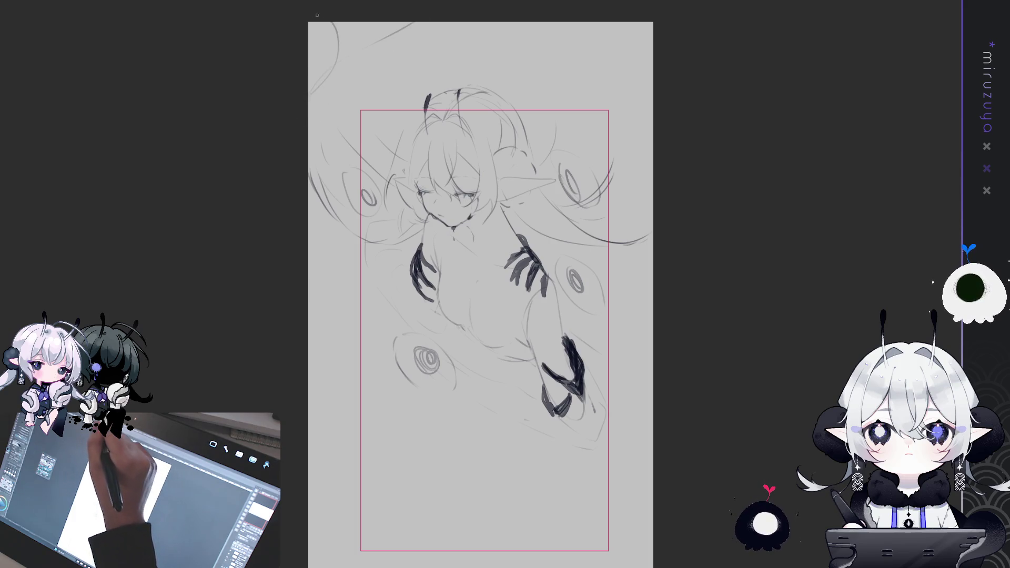
pyautogui.moveTo(419, 21); pyautogui.dragTo(377, 49)
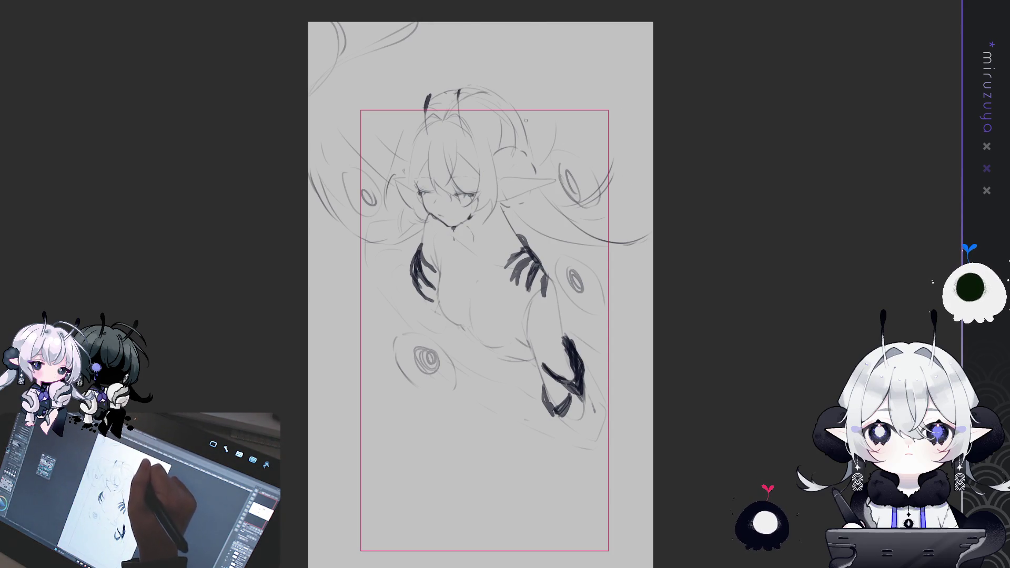
pyautogui.moveTo(526, 123); pyautogui.dragTo(551, 10)
pyautogui.moveTo(649, 151)
pyautogui.mouseDown()
pyautogui.moveTo(601, 25)
pyautogui.moveTo(652, 61)
pyautogui.mouseUp()
pyautogui.hotkey('ctrl', 'z')
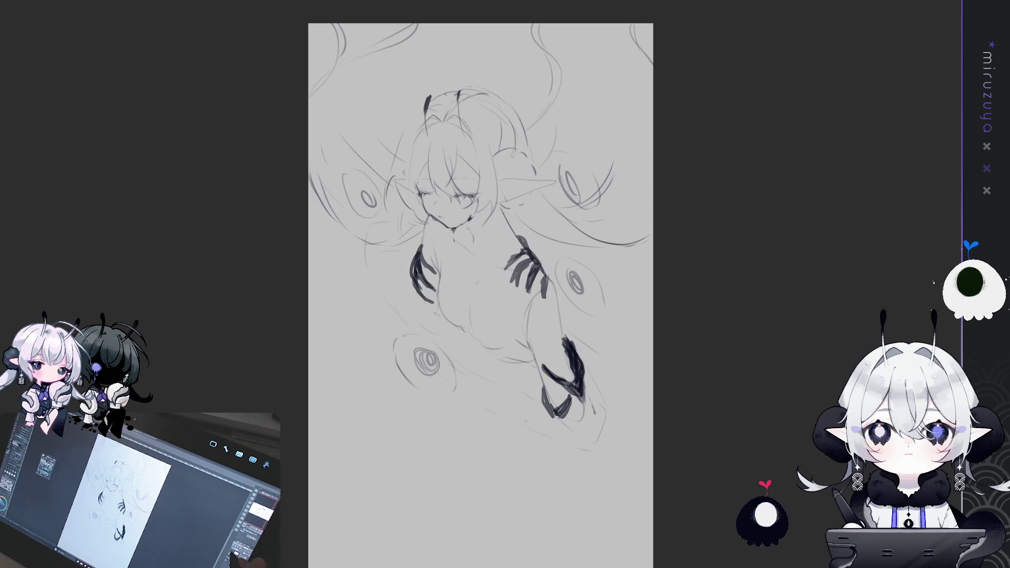
pyautogui.hotkey('ctrl', '-')
pyautogui.hotkey('ctrl', '+')
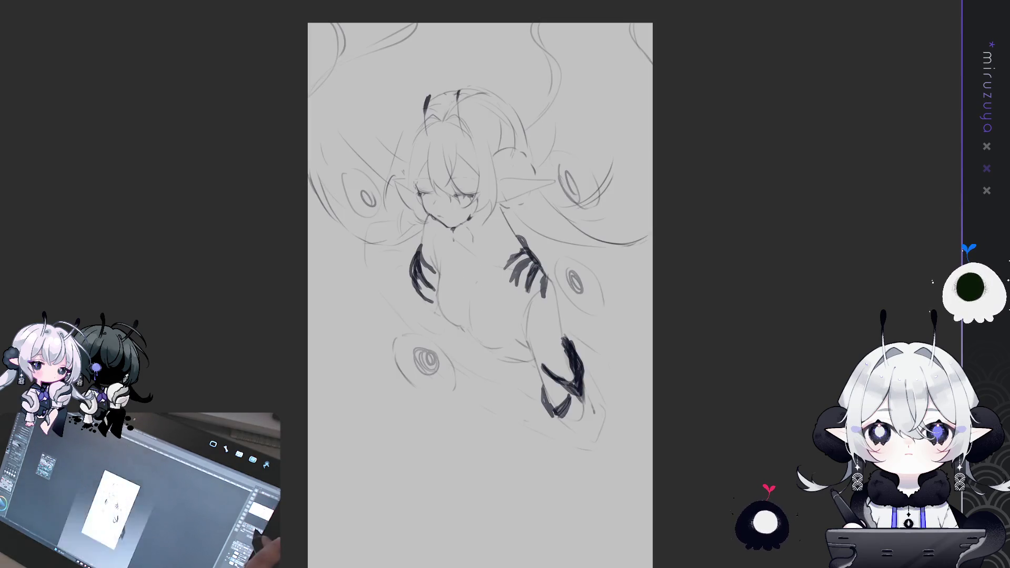
# Check the sketch placement at full-page zoom, keep it in place, and zoom back in.
pyautogui.hotkey('ctrl', '-')
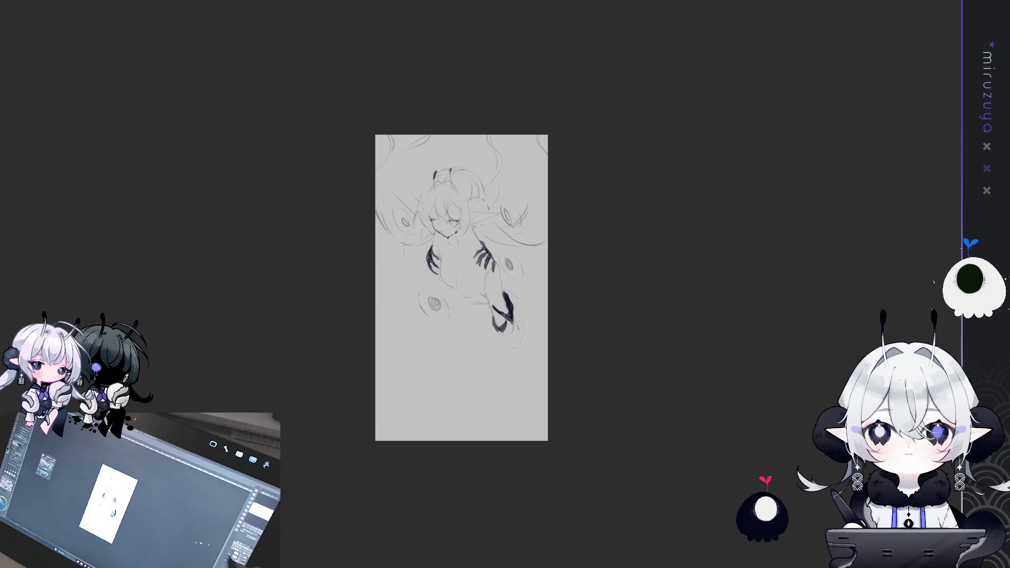
pyautogui.moveTo(535, 373); pyautogui.dragTo(537, 457)
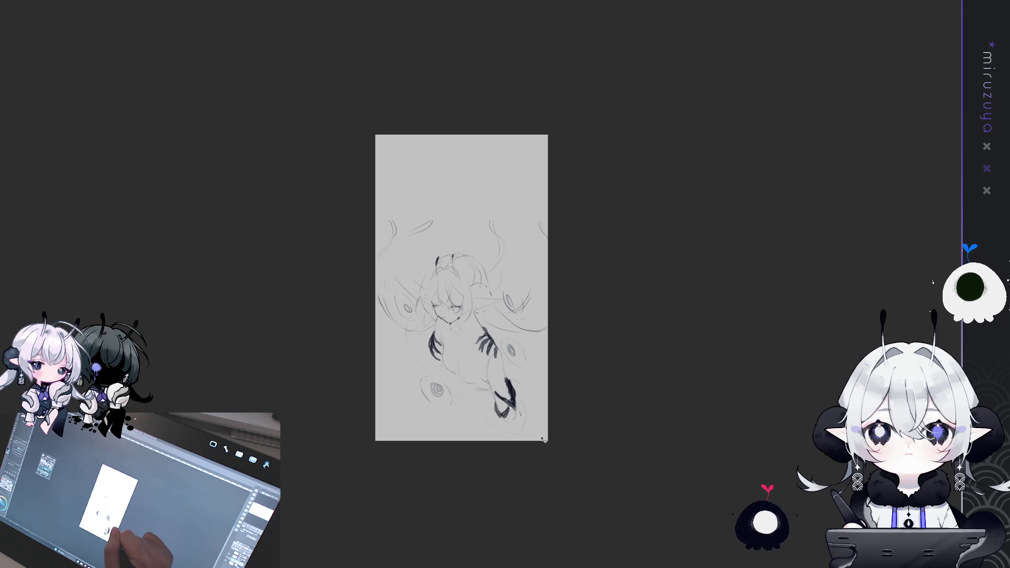
pyautogui.hotkey('ctrl', 'z')
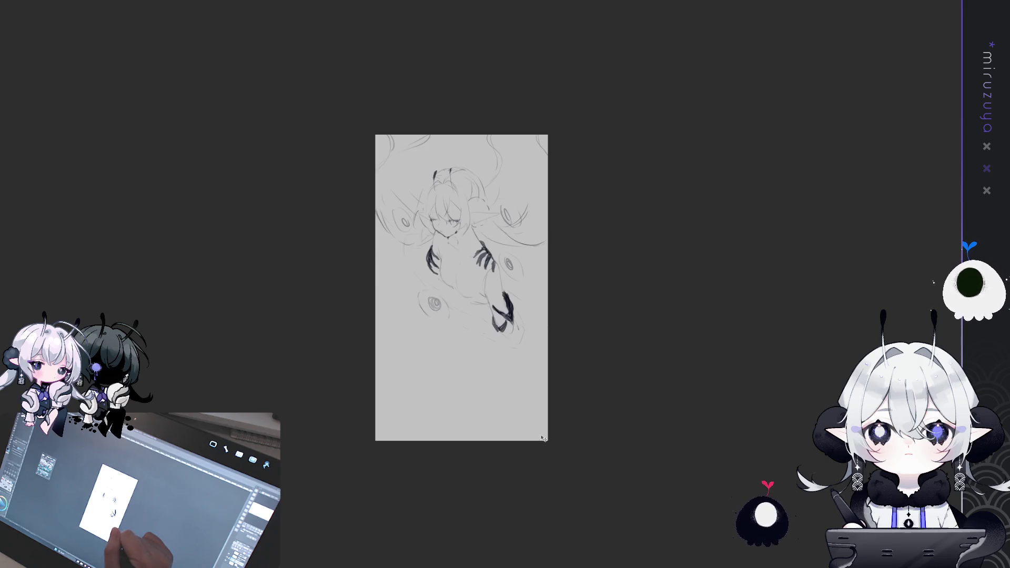
pyautogui.hotkey('ctrl', 't')
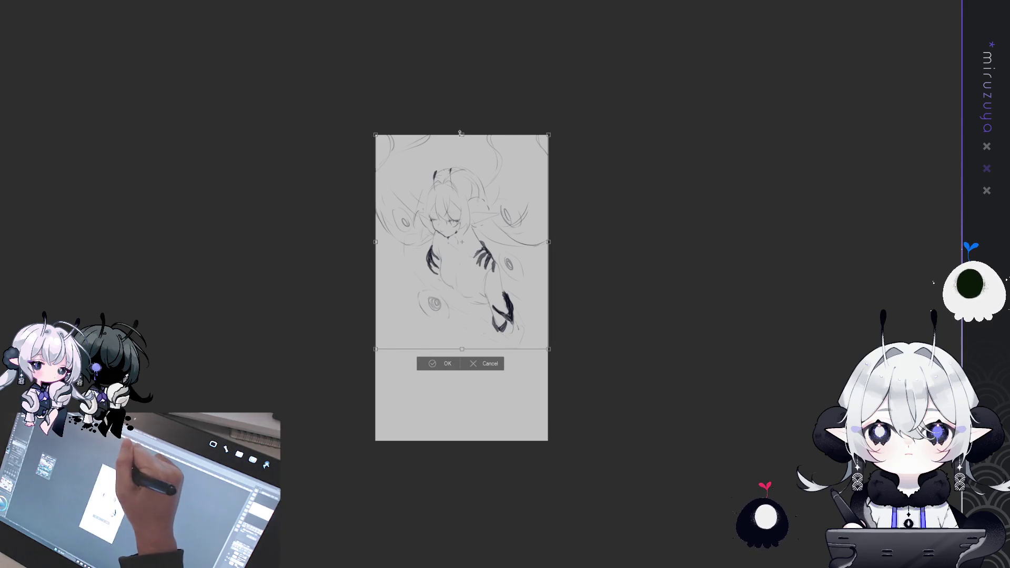
pyautogui.press('Return')
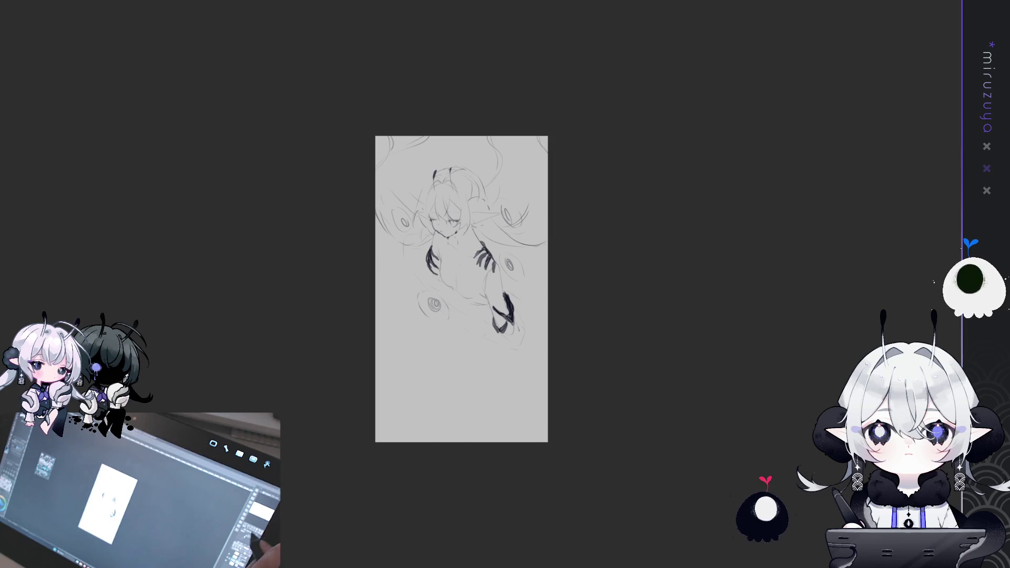
pyautogui.hotkey('ctrl', '+')
pyautogui.hotkey('ctrl', '+')
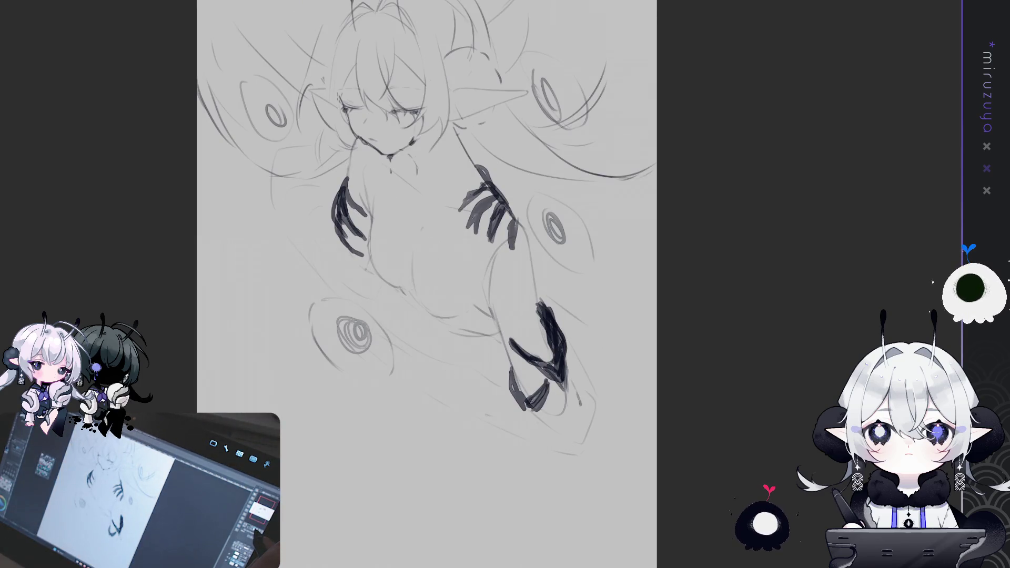
# Mirror the canvas to check proportions, flip it back, and tint the sketch layer blue.
pyautogui.scroll(2, 810, 250)
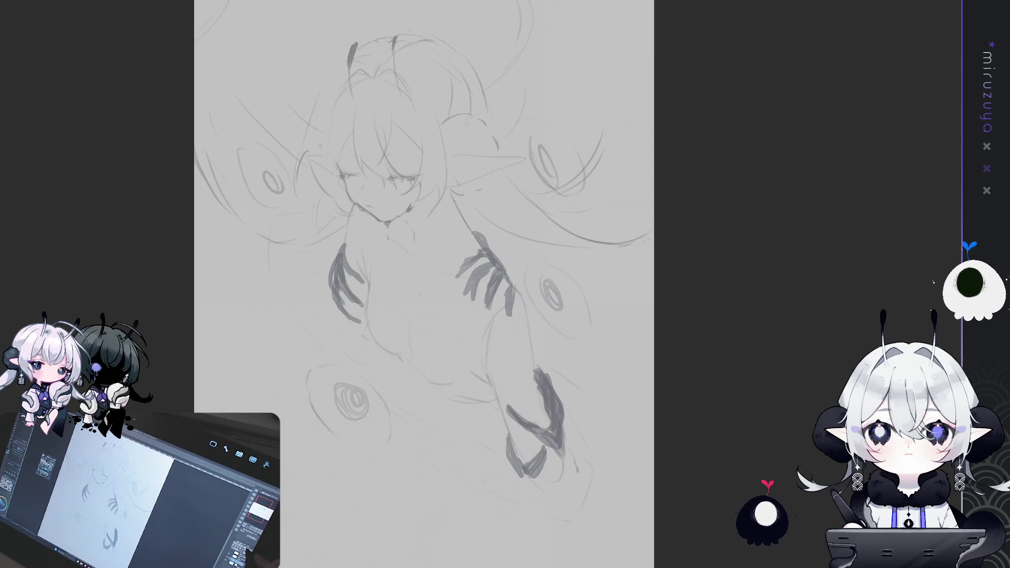
pyautogui.press('h')
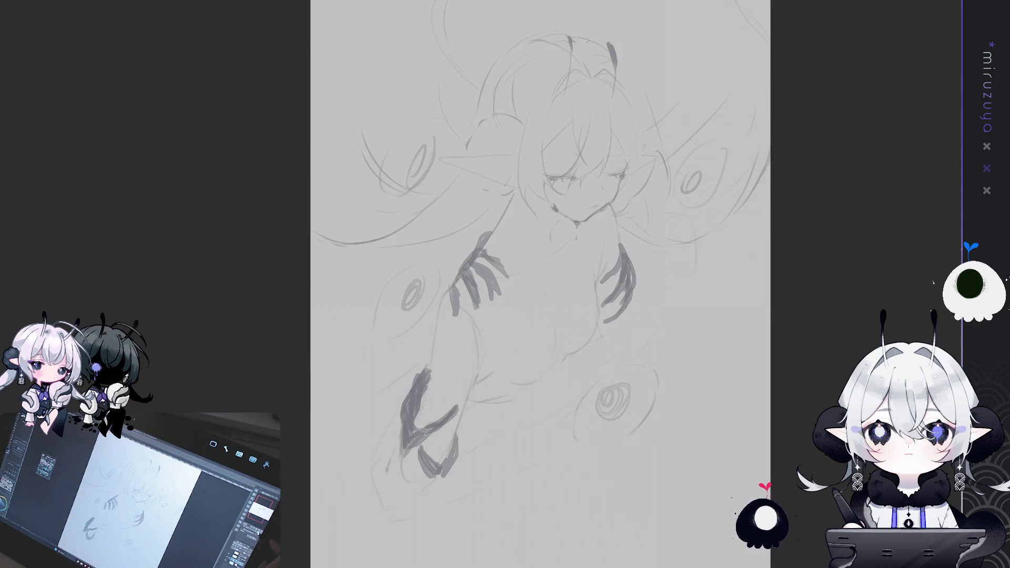
pyautogui.press('h')
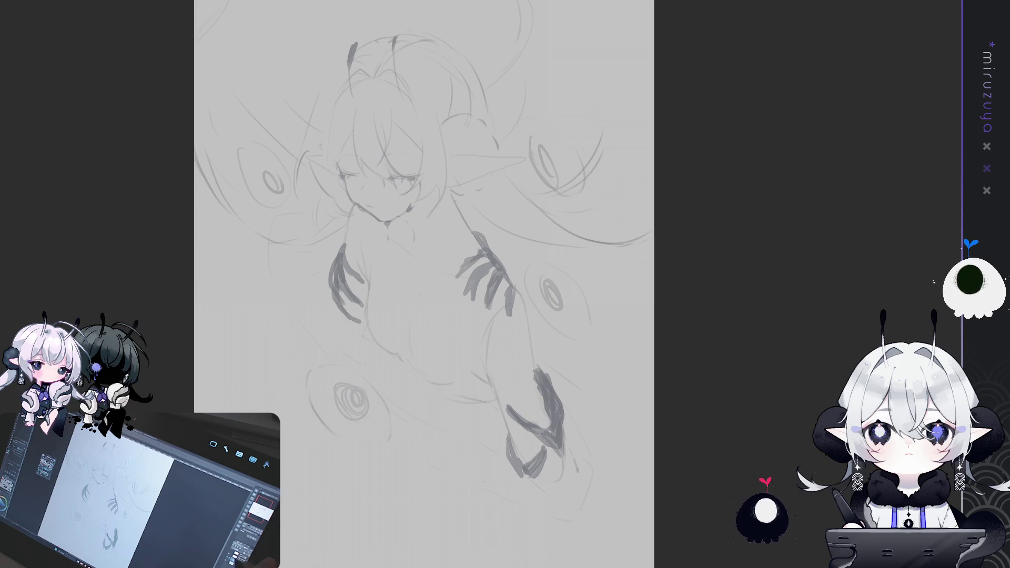
pyautogui.hotkey('ctrl', 'shift', 'l')
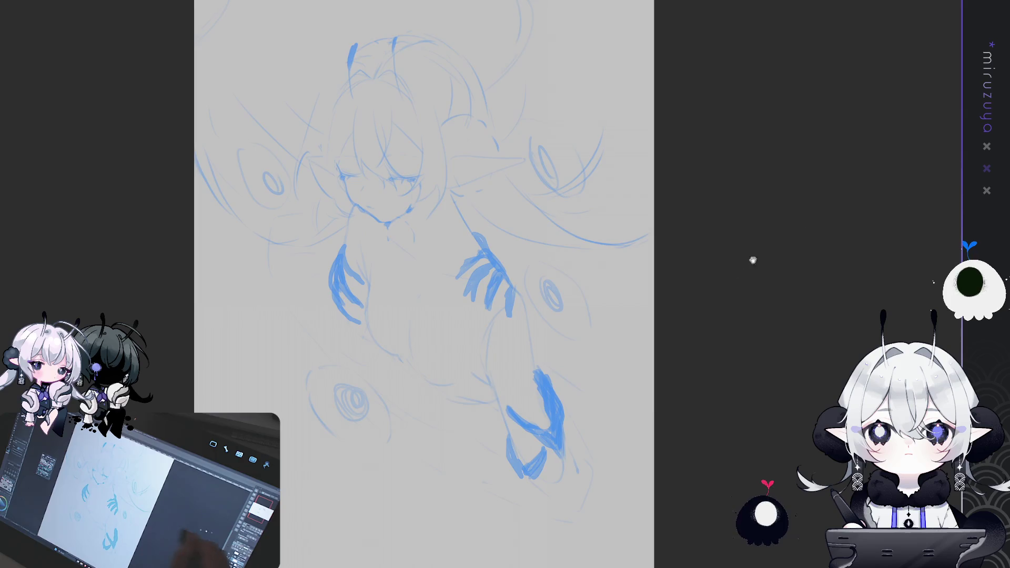
# Ink the left face contour from beside the eye down the cheek, redrawing stray strokes.
pyautogui.moveTo(768, 240); pyautogui.dragTo(873, 341)
pyautogui.scroll(5, 513, 355)
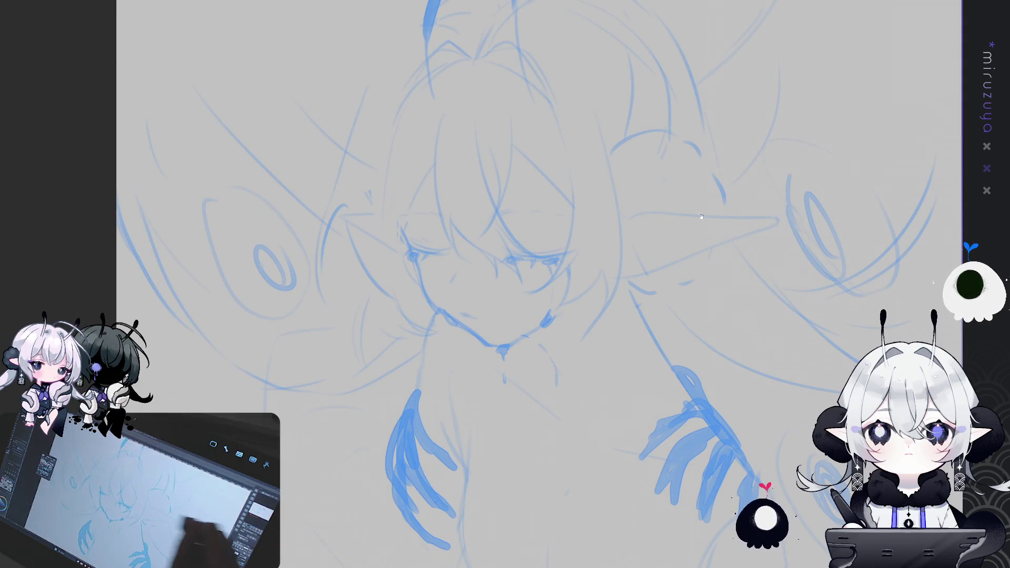
pyautogui.moveTo(129, 173); pyautogui.dragTo(124, 157)
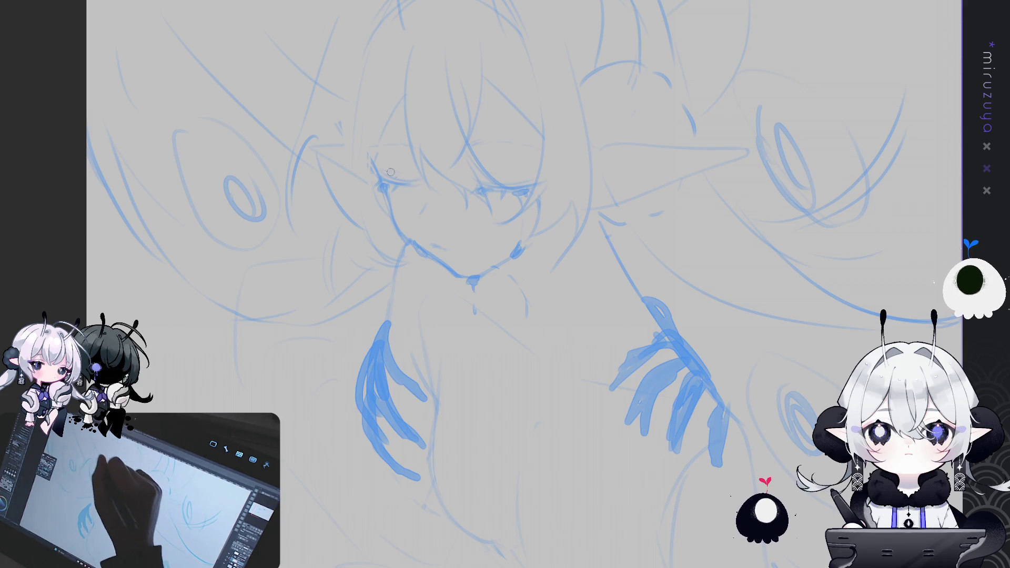
pyautogui.moveTo(371, 159); pyautogui.dragTo(388, 196)
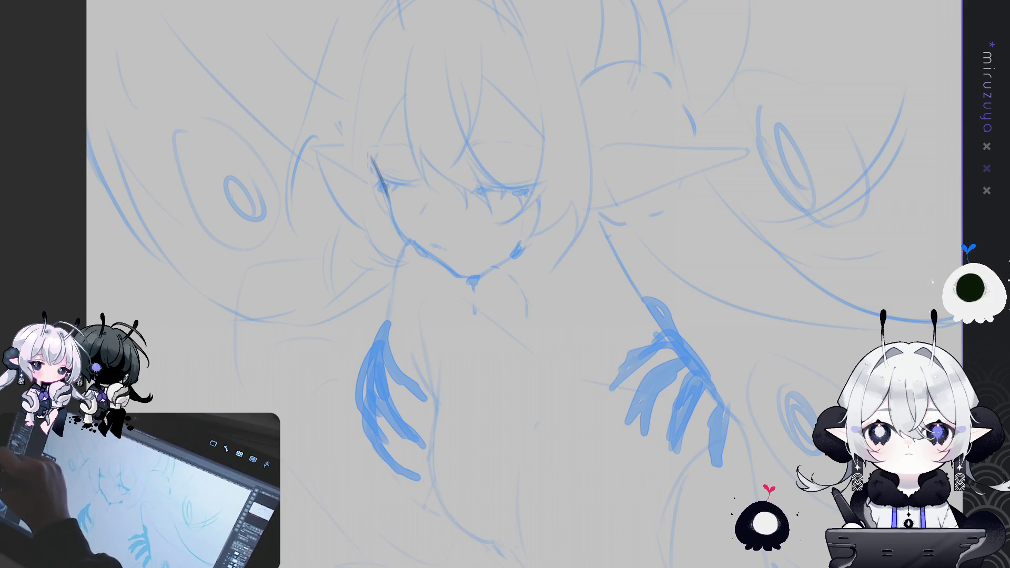
pyautogui.hotkey('ctrl', 'z')
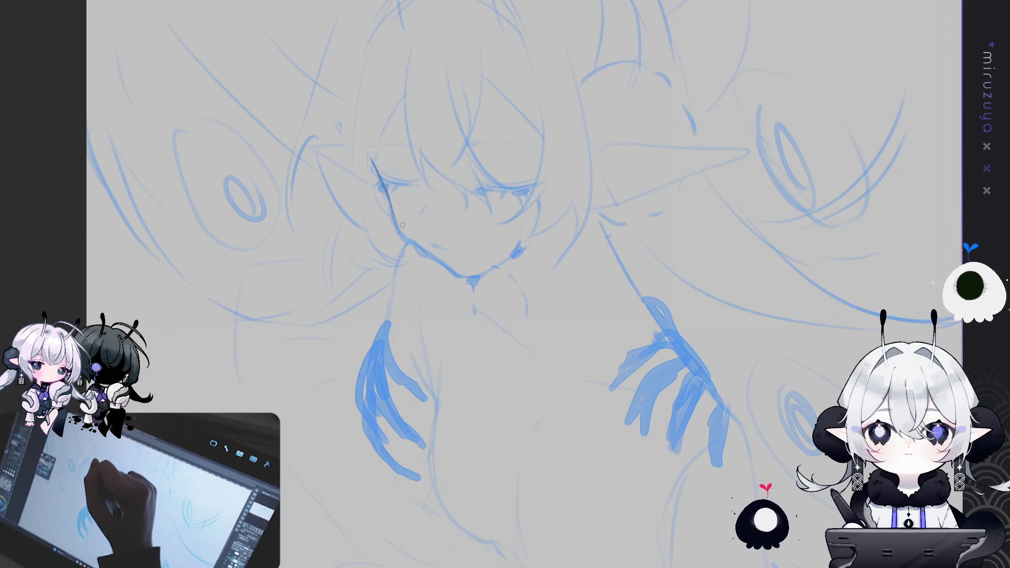
pyautogui.moveTo(383, 187); pyautogui.dragTo(410, 247)
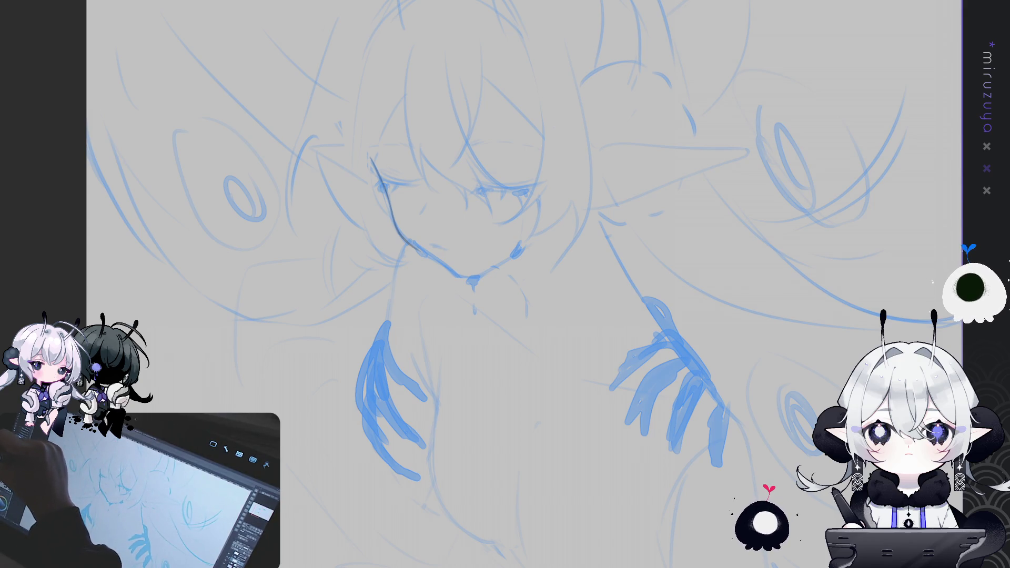
pyautogui.hotkey('ctrl', 'z')
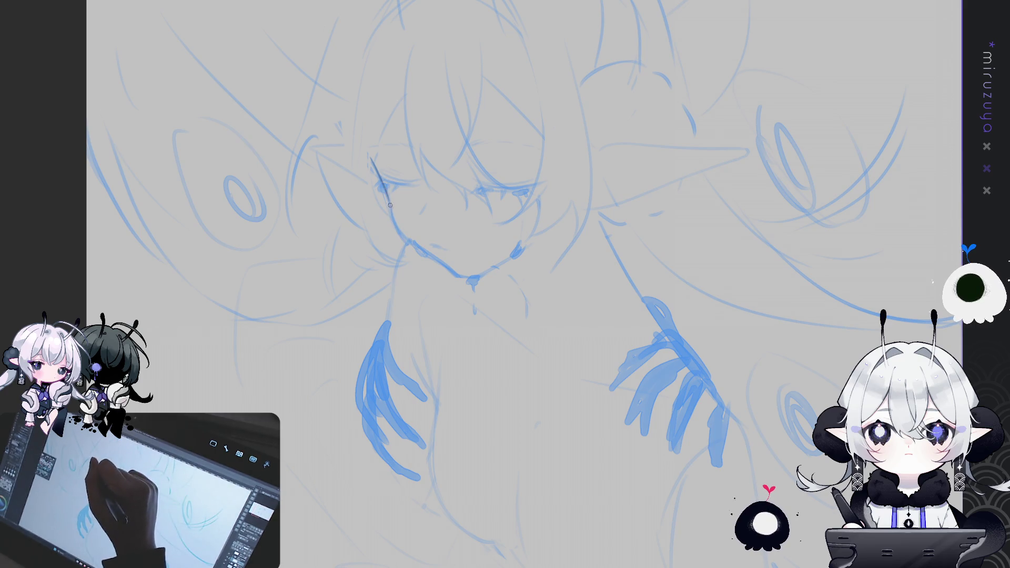
pyautogui.moveTo(389, 201); pyautogui.dragTo(415, 246)
pyautogui.moveTo(388, 195)
pyautogui.mouseDown()
pyautogui.moveTo(405, 239)
pyautogui.moveTo(467, 277)
pyautogui.mouseUp()
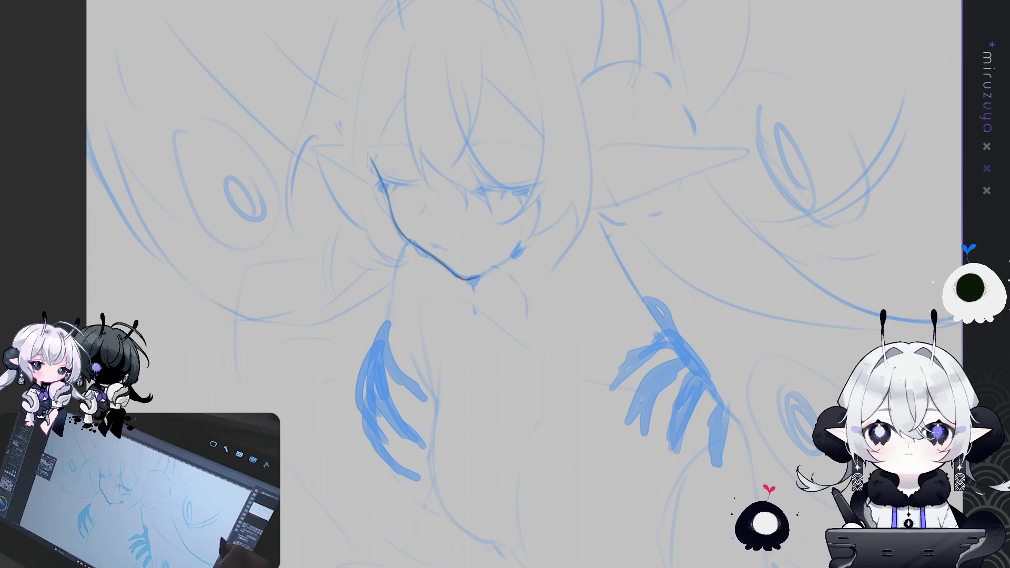
# Darken the chin, draw the curve below the mouth, and start the right neck line.
pyautogui.scroll(3, 505, 284)
pyautogui.moveTo(818, 183); pyautogui.dragTo(468, 240)
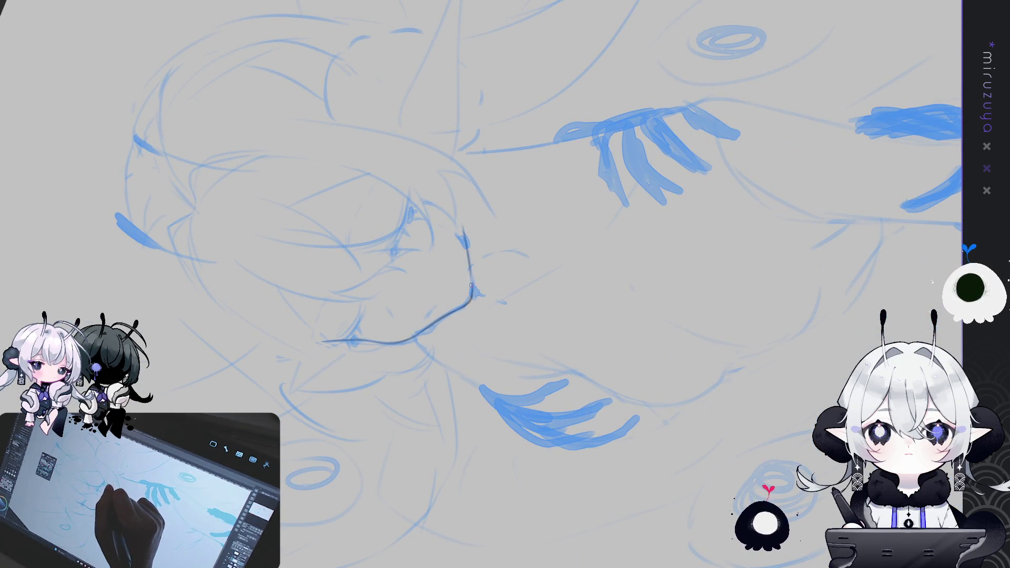
pyautogui.moveTo(471, 278); pyautogui.dragTo(473, 291)
pyautogui.moveTo(649, 168); pyautogui.dragTo(501, 272)
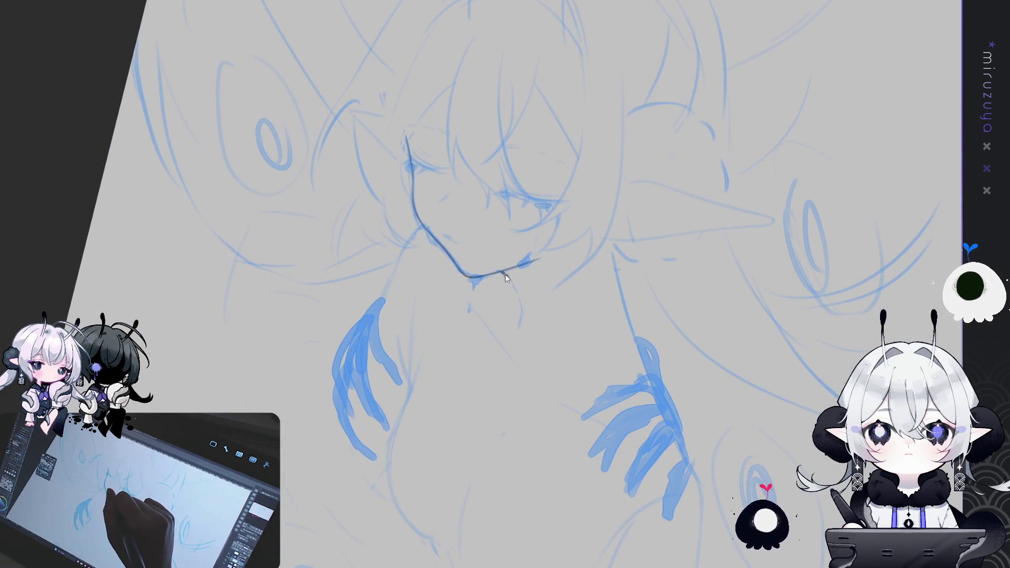
pyautogui.moveTo(503, 274); pyautogui.dragTo(522, 317)
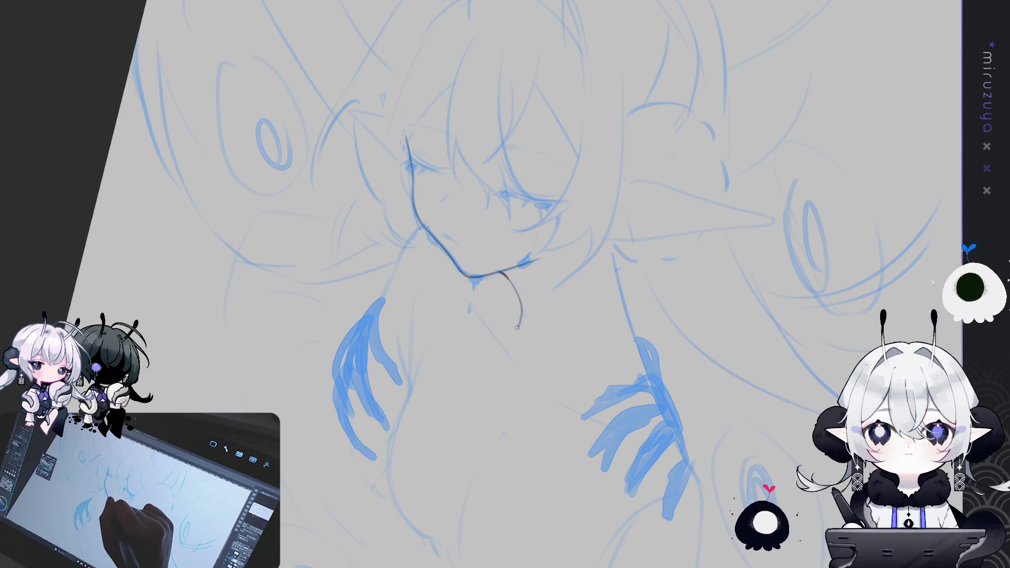
pyautogui.moveTo(615, 271); pyautogui.dragTo(628, 327)
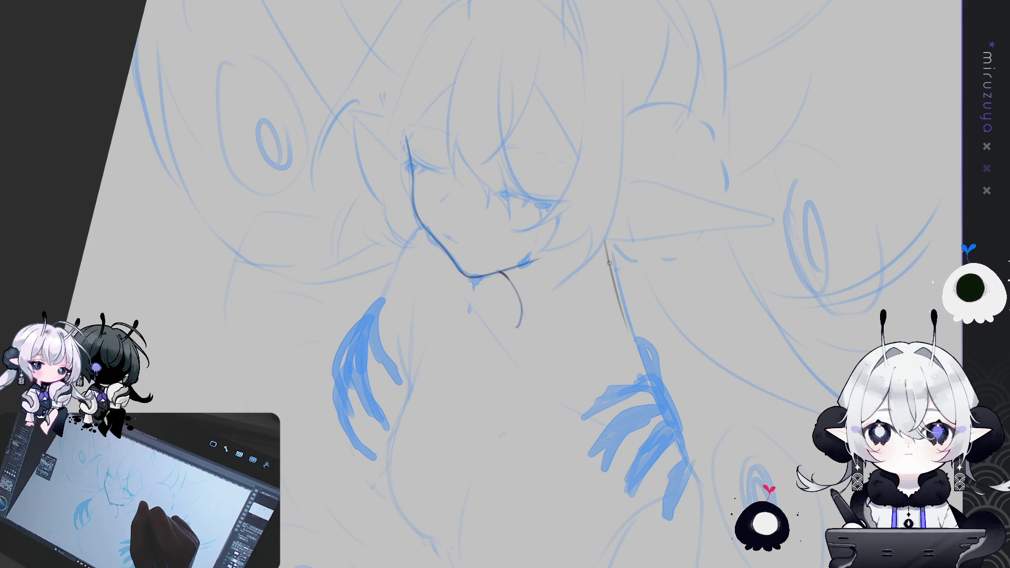
pyautogui.press('r')
pyautogui.hotkey('ctrl', '0')
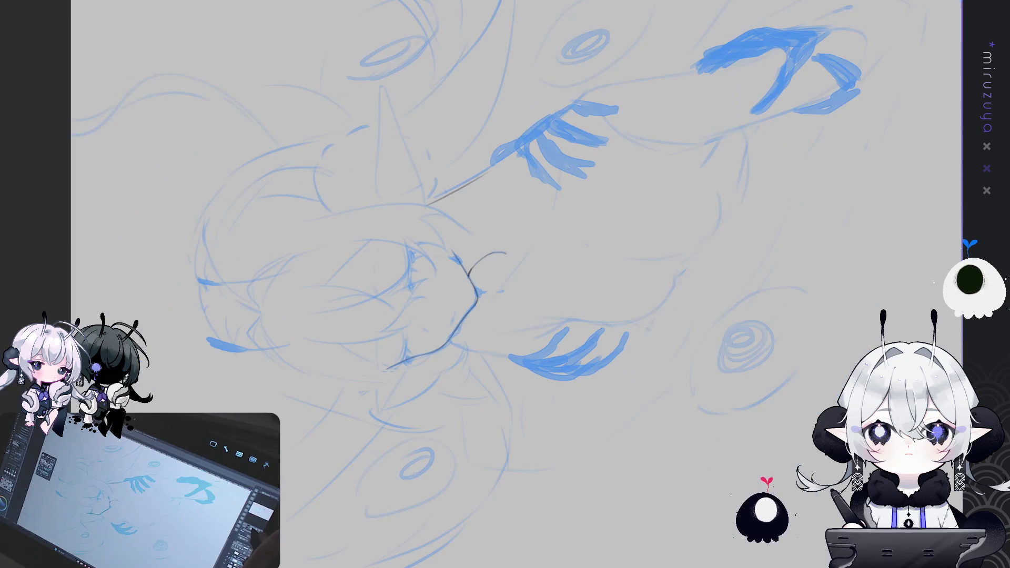
pyautogui.press('r')
pyautogui.press('r')
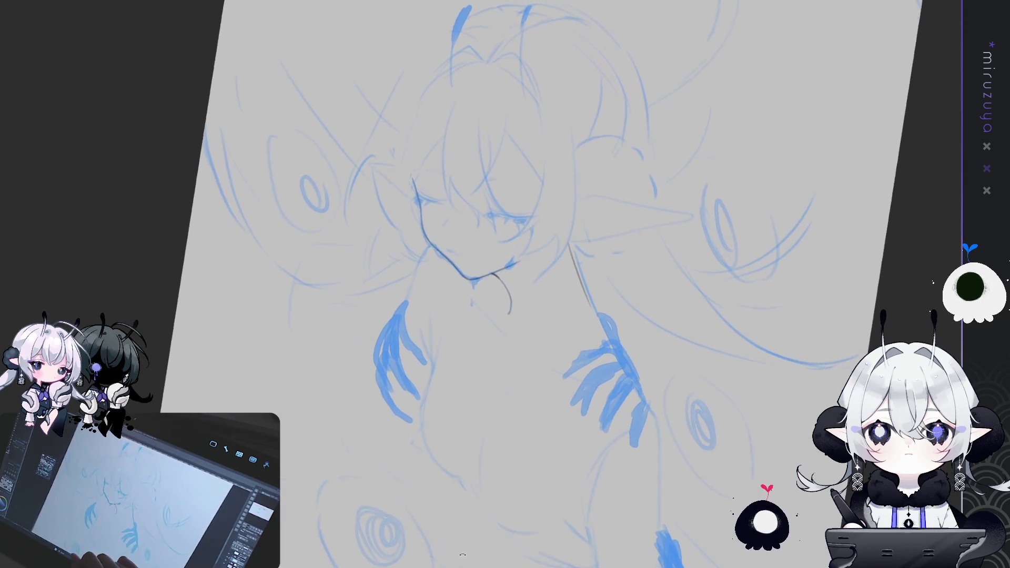
# Ink the line from the right side of the neck down the shoulder to the blue hand.
pyautogui.moveTo(523, 241); pyautogui.dragTo(547, 320)
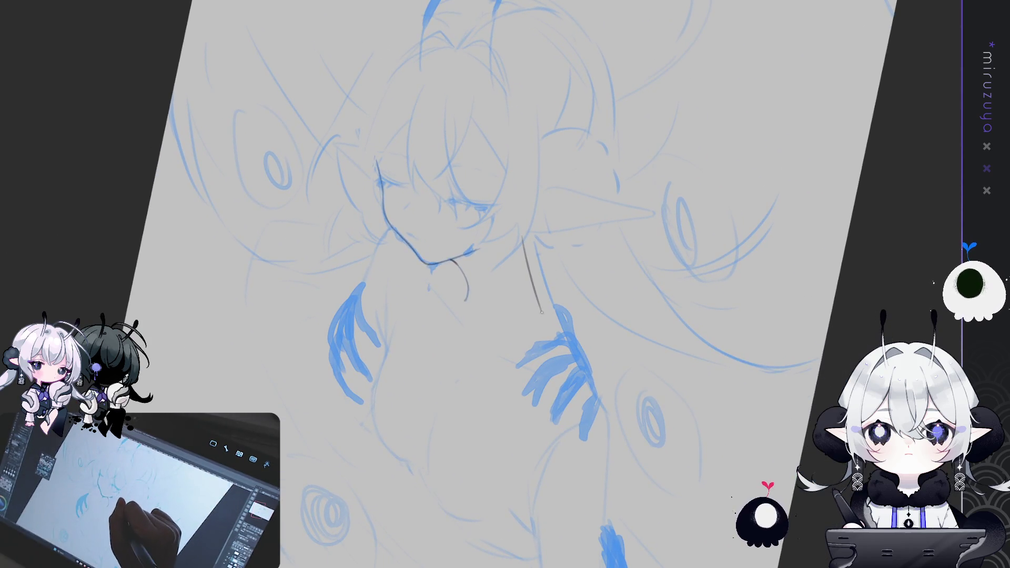
pyautogui.hotkey('ctrl', 'z')
pyautogui.moveTo(522, 241); pyautogui.dragTo(550, 321)
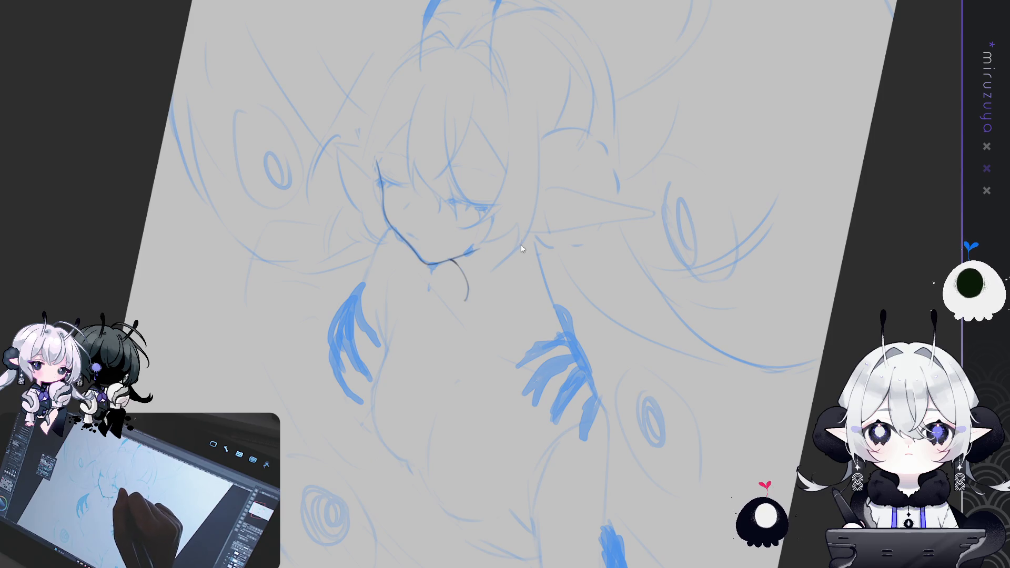
pyautogui.moveTo(516, 235); pyautogui.dragTo(547, 315)
pyautogui.hotkey('ctrl', 'z')
pyautogui.moveTo(516, 235); pyautogui.dragTo(581, 376)
pyautogui.hotkey('ctrl', 'z')
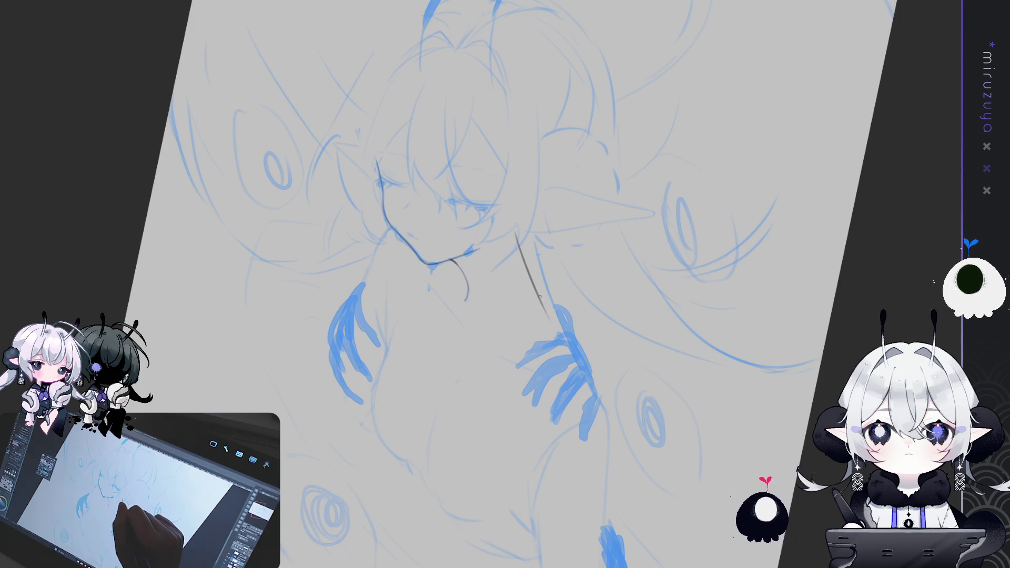
pyautogui.moveTo(548, 317)
pyautogui.mouseDown()
pyautogui.moveTo(588, 384)
pyautogui.moveTo(608, 450)
pyautogui.mouseUp()
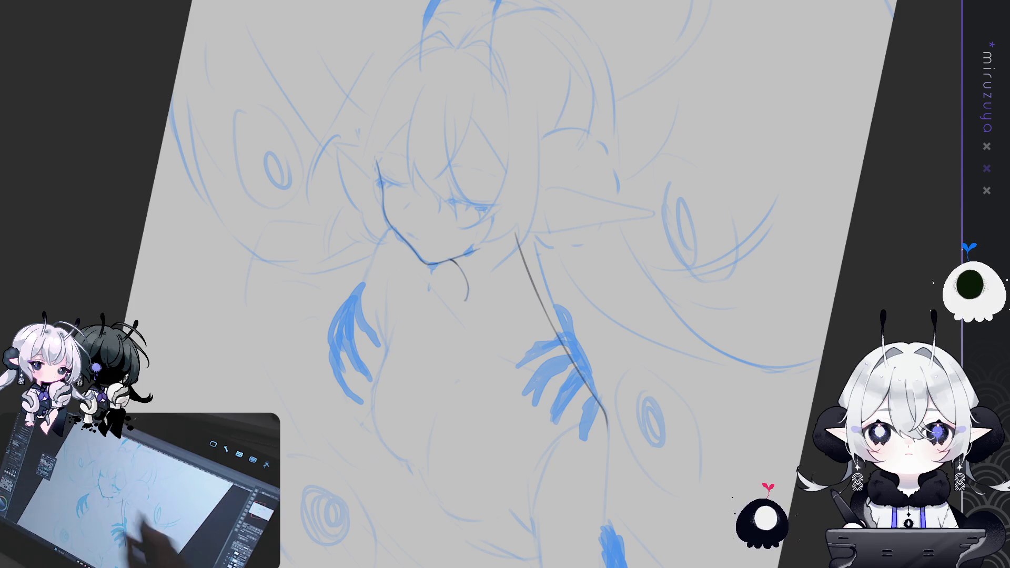
pyautogui.moveTo(778, 389)
pyautogui.mouseDown()
pyautogui.moveTo(723, 345)
pyautogui.moveTo(678, 260)
pyautogui.mouseUp()
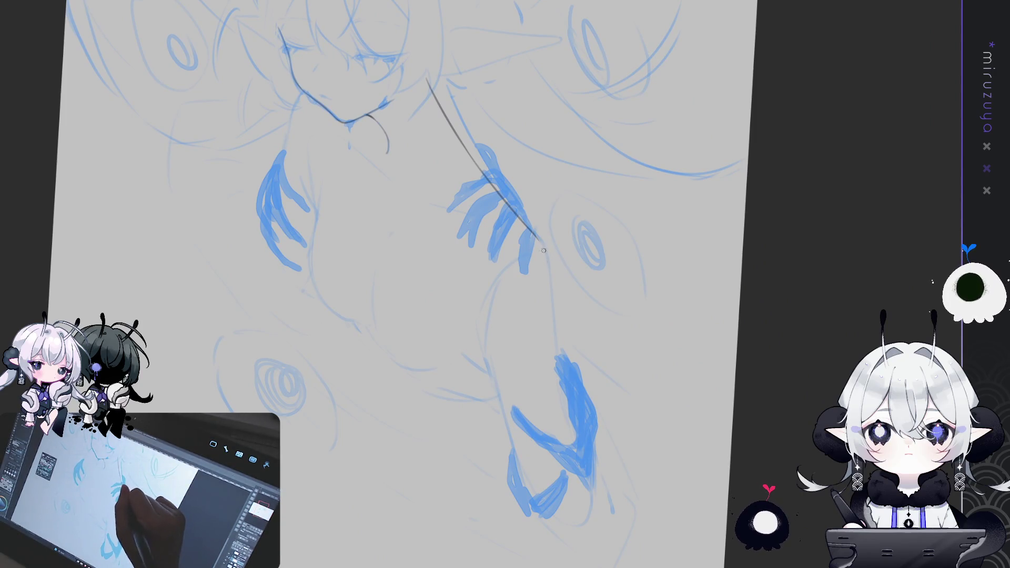
# Redraw the side contour darker and carry it down the waist and hip along the leg.
pyautogui.hotkey('ctrl', 'z')
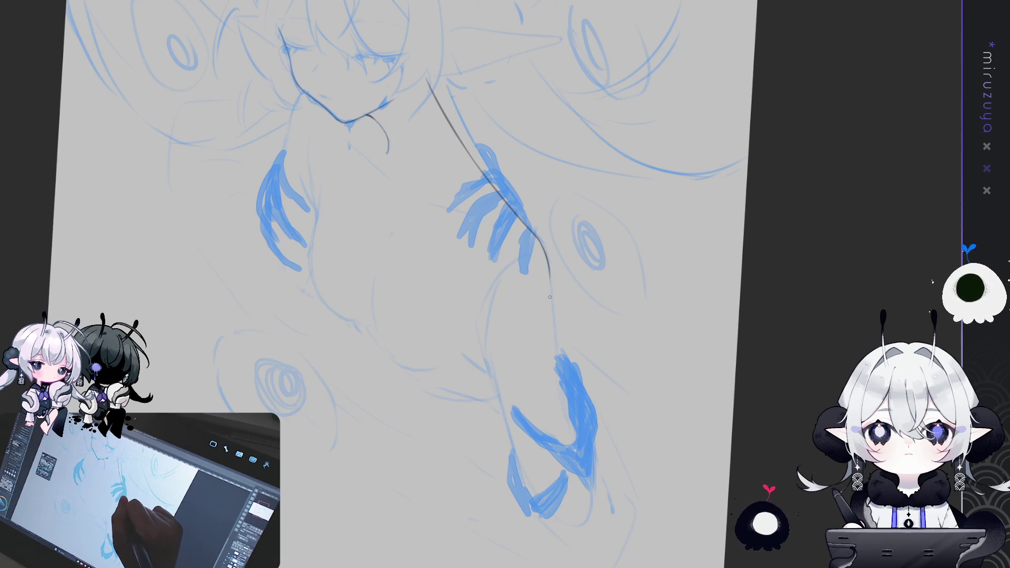
pyautogui.moveTo(540, 245); pyautogui.dragTo(551, 282)
pyautogui.hotkey('ctrl', 'z')
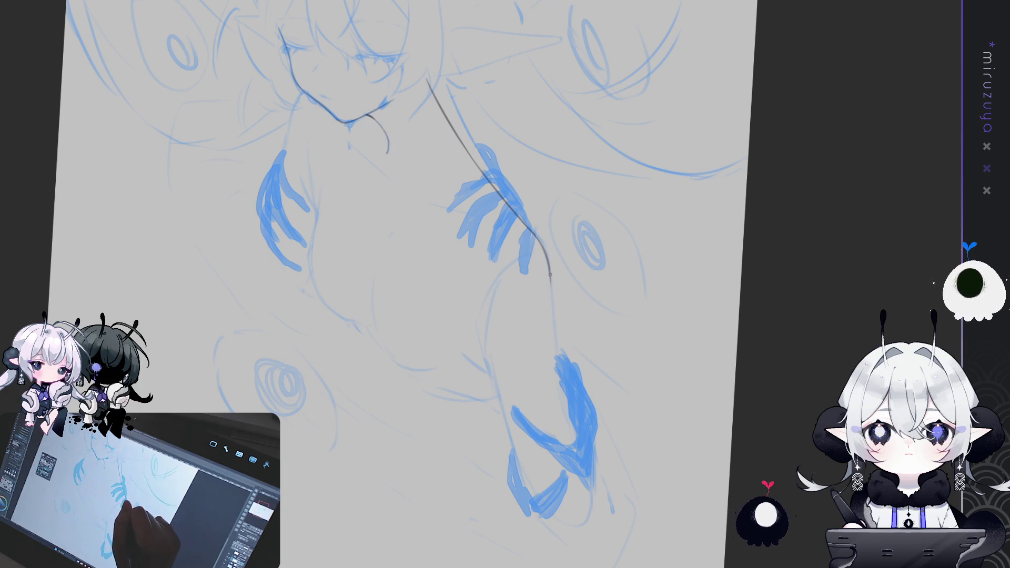
pyautogui.moveTo(550, 273); pyautogui.dragTo(559, 392)
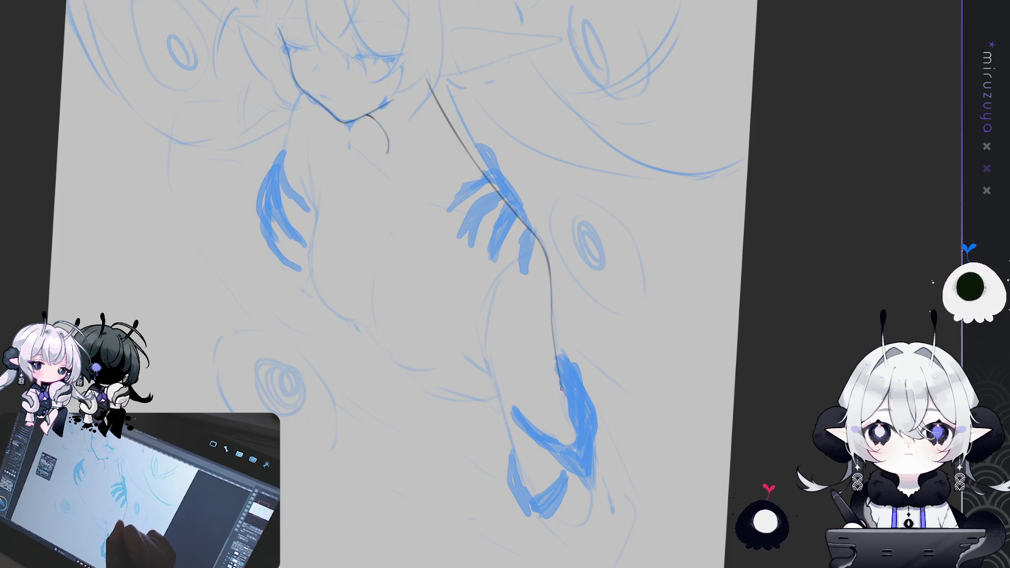
pyautogui.moveTo(549, 273); pyautogui.dragTo(554, 336)
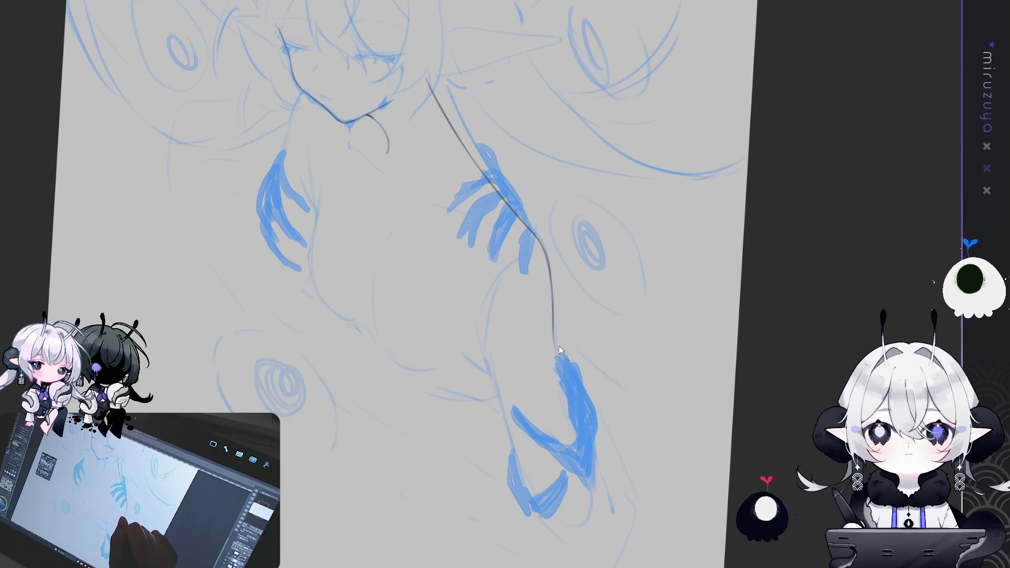
pyautogui.moveTo(555, 346); pyautogui.dragTo(590, 492)
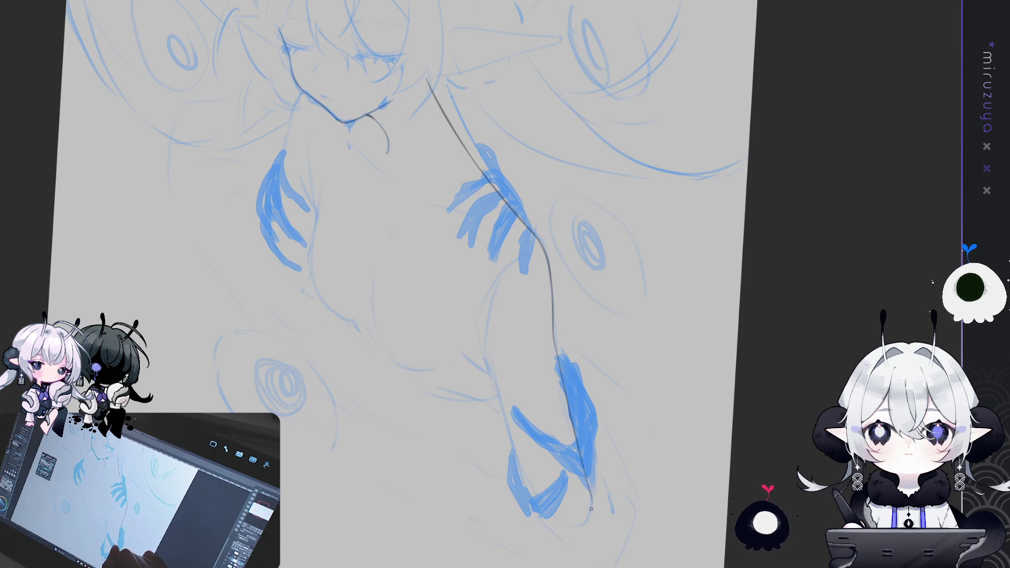
pyautogui.moveTo(729, 369); pyautogui.dragTo(734, 327)
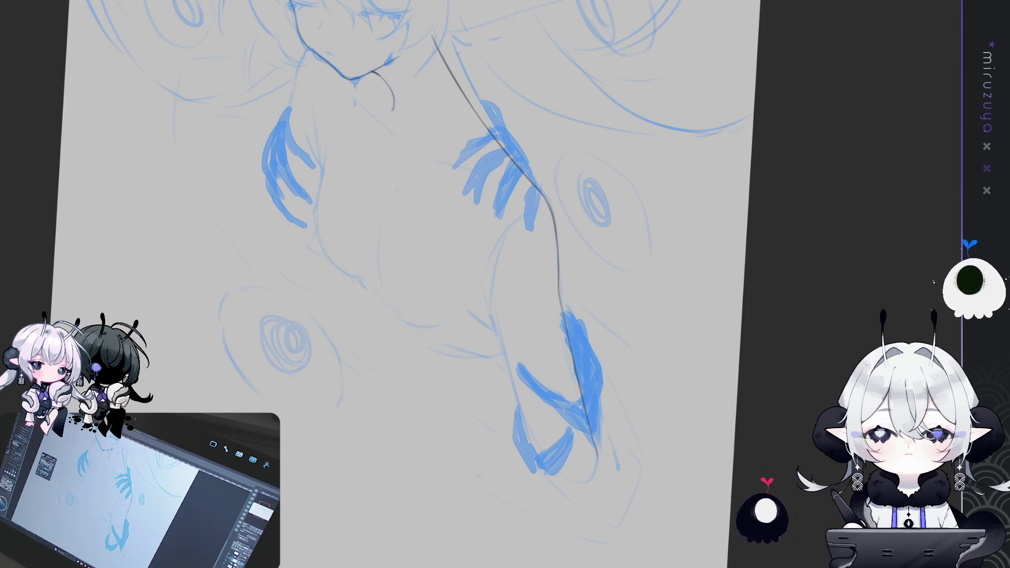
# Add a short stroke on the lower leg and redraw the curve under the hand.
pyautogui.moveTo(479, 283); pyautogui.dragTo(497, 332)
pyautogui.hotkey('ctrl', 'z')
pyautogui.moveTo(464, 301)
pyautogui.mouseDown()
pyautogui.moveTo(501, 332)
pyautogui.moveTo(519, 406)
pyautogui.mouseUp()
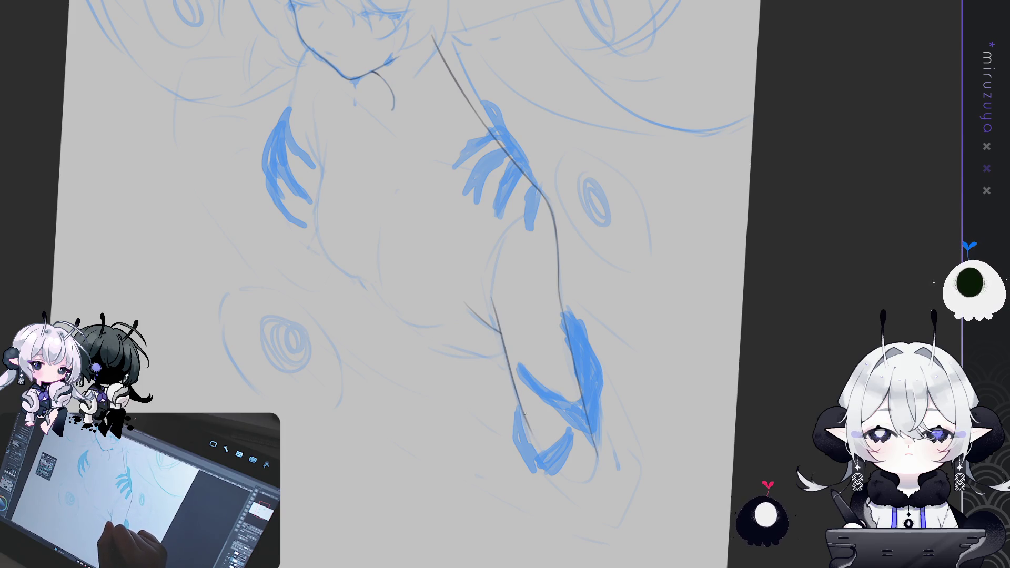
pyautogui.moveTo(531, 436)
pyautogui.mouseDown()
pyautogui.moveTo(551, 464)
pyautogui.moveTo(593, 479)
pyautogui.mouseUp()
pyautogui.hotkey('ctrl', 'z')
pyautogui.moveTo(527, 421)
pyautogui.mouseDown()
pyautogui.moveTo(572, 480)
pyautogui.moveTo(595, 449)
pyautogui.mouseUp()
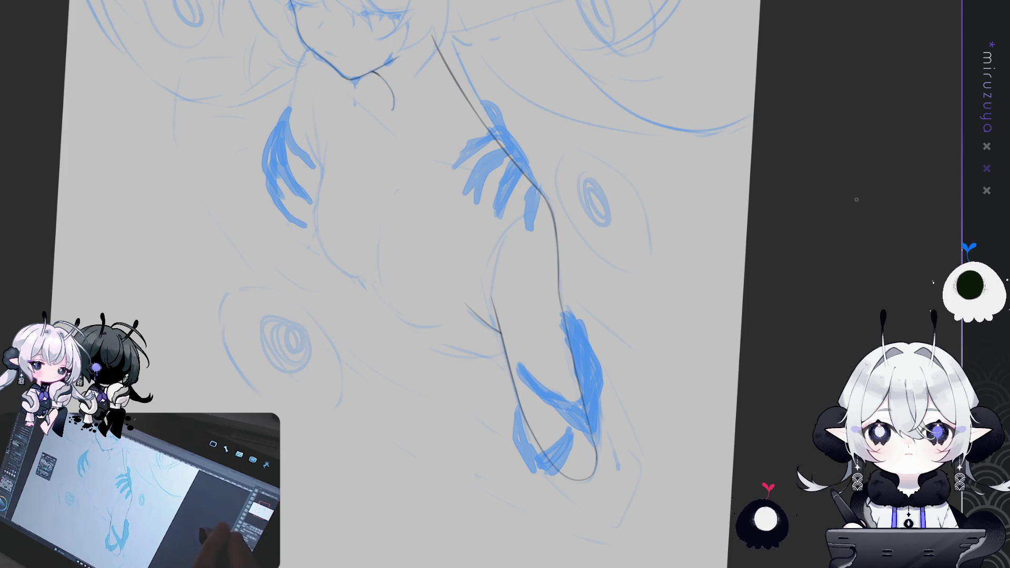
pyautogui.moveTo(589, 426); pyautogui.dragTo(603, 316)
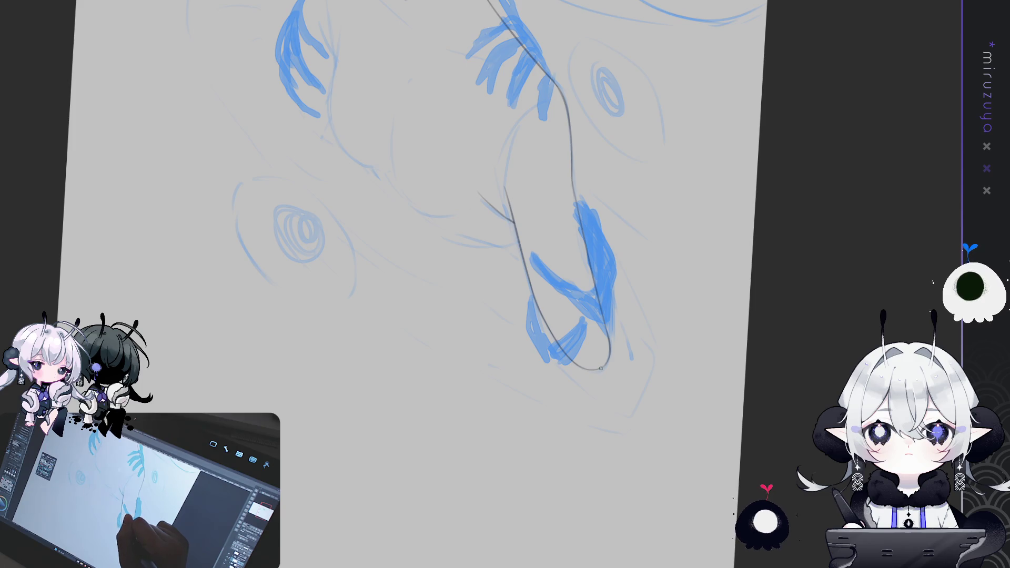
pyautogui.moveTo(609, 351); pyautogui.dragTo(631, 432)
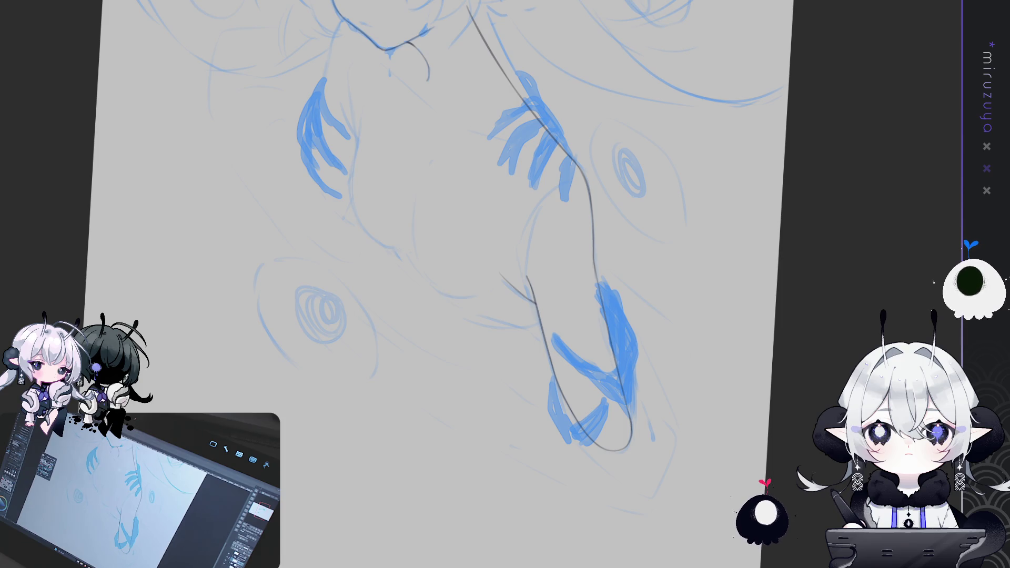
pyautogui.hotkey('ctrl', '+')
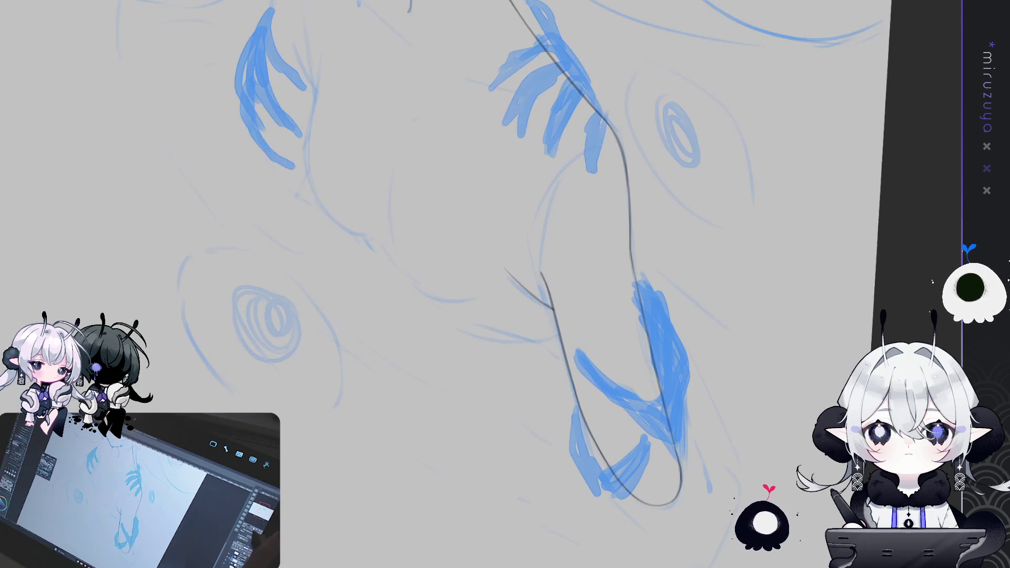
pyautogui.press('^')
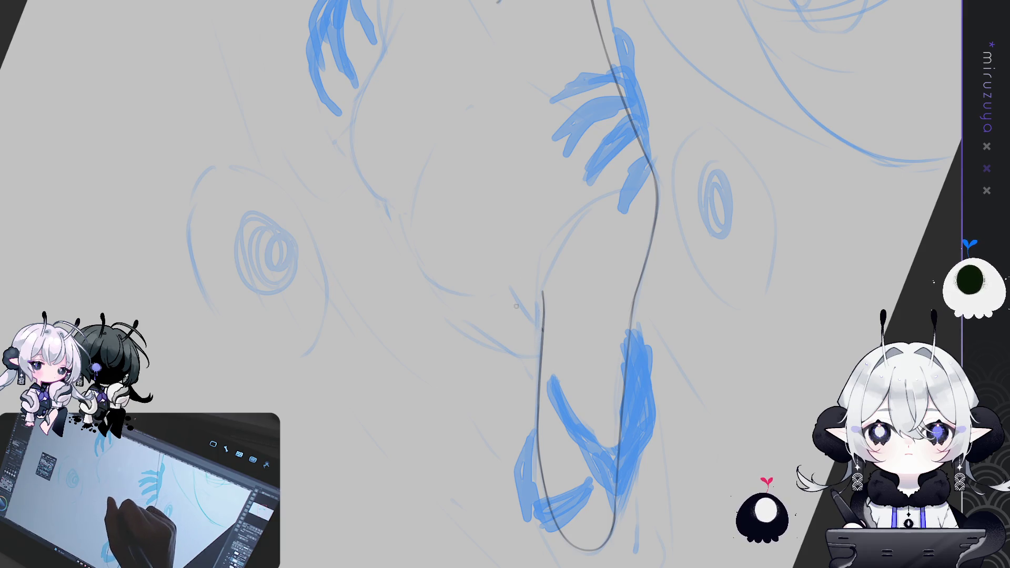
pyautogui.moveTo(518, 298); pyautogui.dragTo(541, 327)
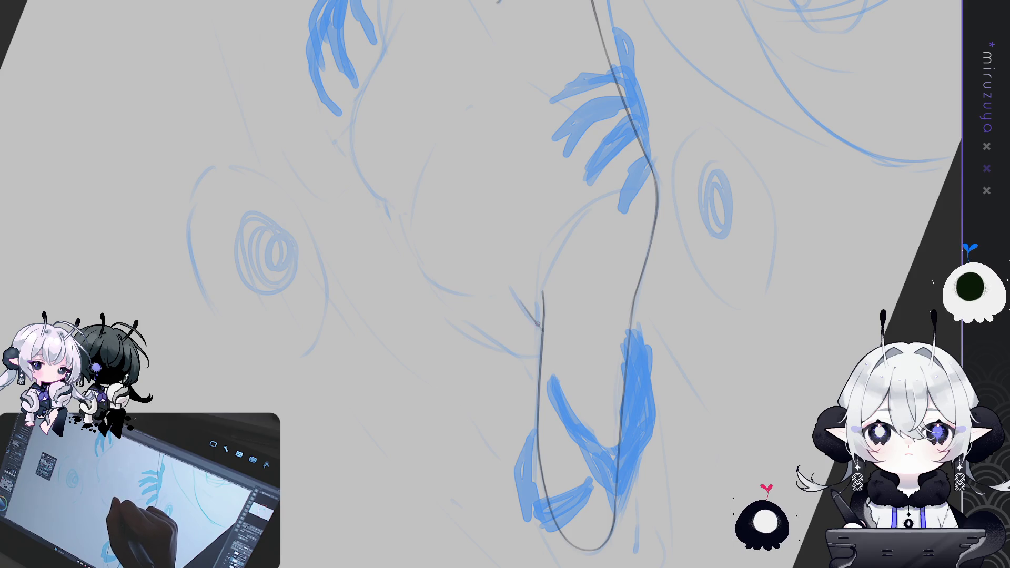
pyautogui.moveTo(559, 517); pyautogui.dragTo(511, 442)
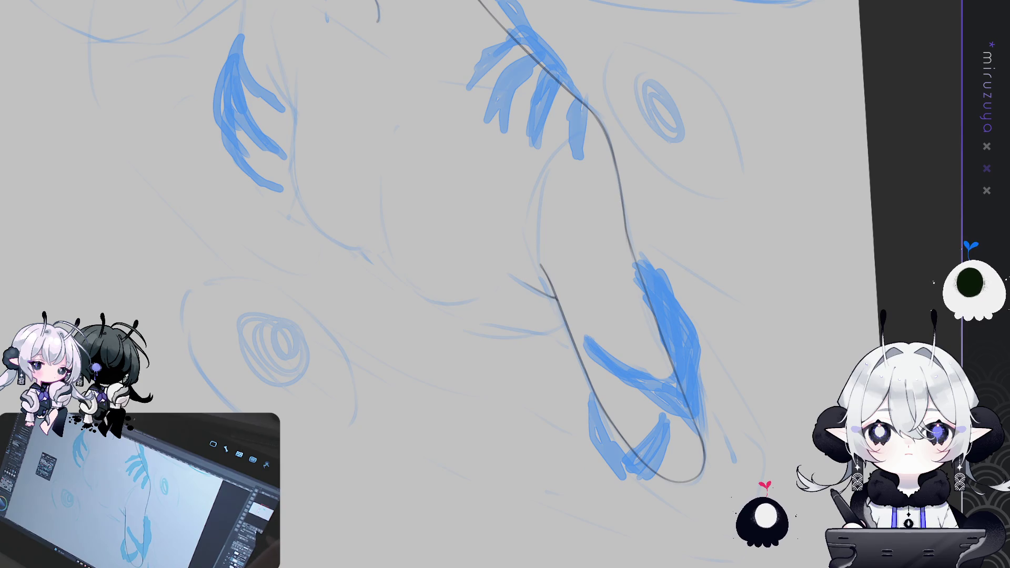
pyautogui.moveTo(277, 91); pyautogui.dragTo(390, 191)
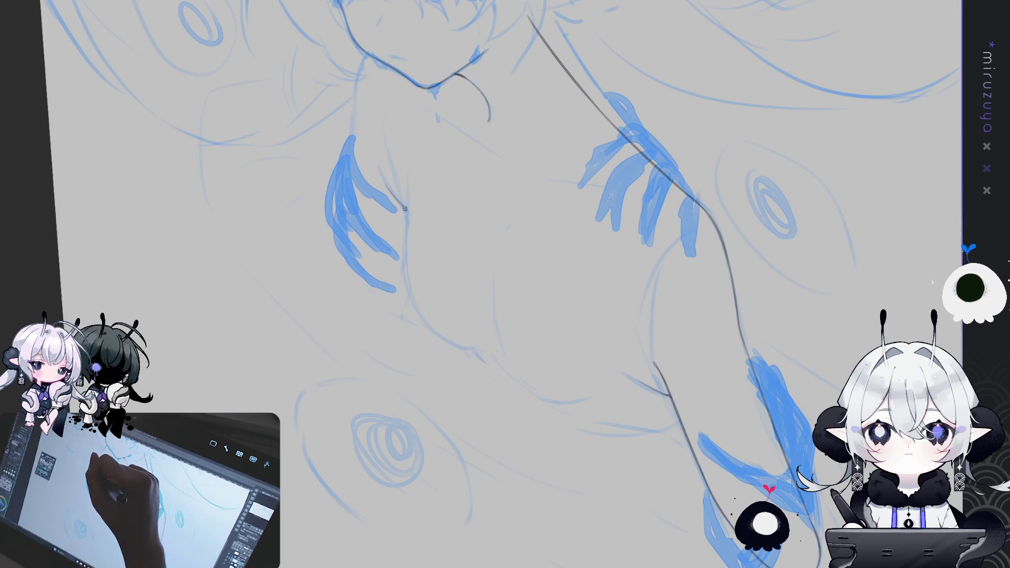
# Draw the upper torso edge below the left arm, undoing overlong attempts.
pyautogui.hotkey('ctrl', 'z')
pyautogui.moveTo(408, 190); pyautogui.dragTo(406, 210)
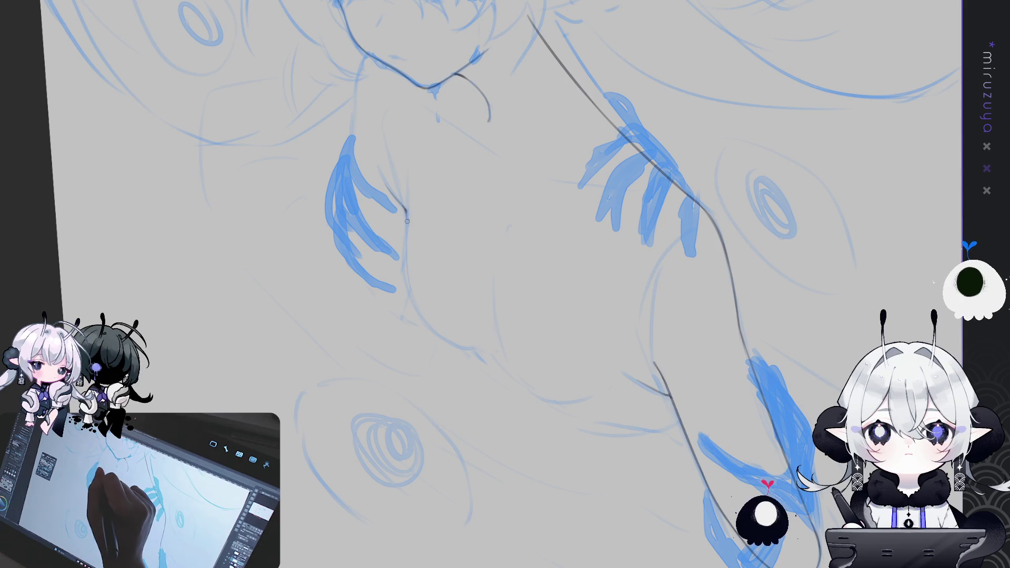
pyautogui.moveTo(408, 194); pyautogui.dragTo(395, 301)
pyautogui.hotkey('ctrl', 'z')
pyautogui.moveTo(408, 196); pyautogui.dragTo(399, 257)
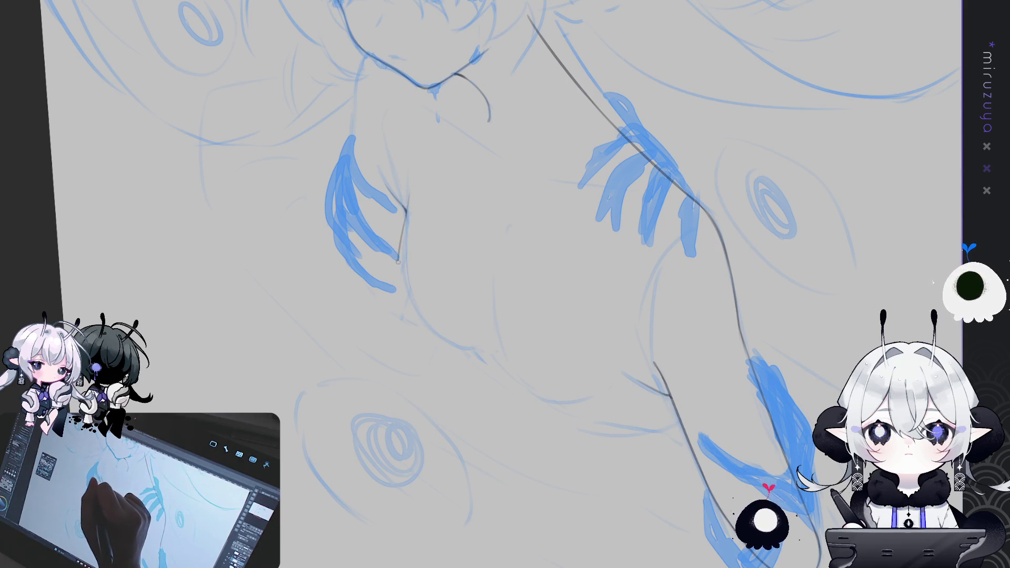
pyautogui.hotkey('ctrl', 'z')
pyautogui.moveTo(409, 191); pyautogui.dragTo(408, 237)
pyautogui.hotkey('ctrl', 'z')
# Extend the torso contour down toward the waist, retrying strokes until it fits.
pyautogui.hotkey('ctrl', 'z')
pyautogui.moveTo(409, 196); pyautogui.dragTo(407, 223)
pyautogui.moveTo(407, 190); pyautogui.dragTo(389, 309)
pyautogui.hotkey('ctrl', 'z')
pyautogui.moveTo(404, 231); pyautogui.dragTo(394, 310)
pyautogui.hotkey('ctrl', 'z')
pyautogui.moveTo(405, 241); pyautogui.dragTo(394, 316)
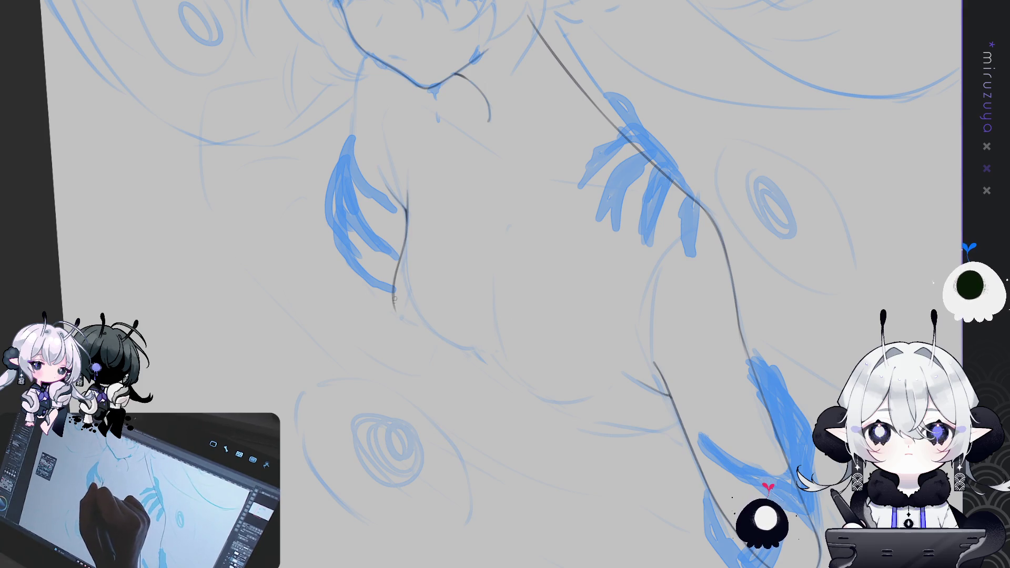
pyautogui.moveTo(393, 300); pyautogui.dragTo(398, 318)
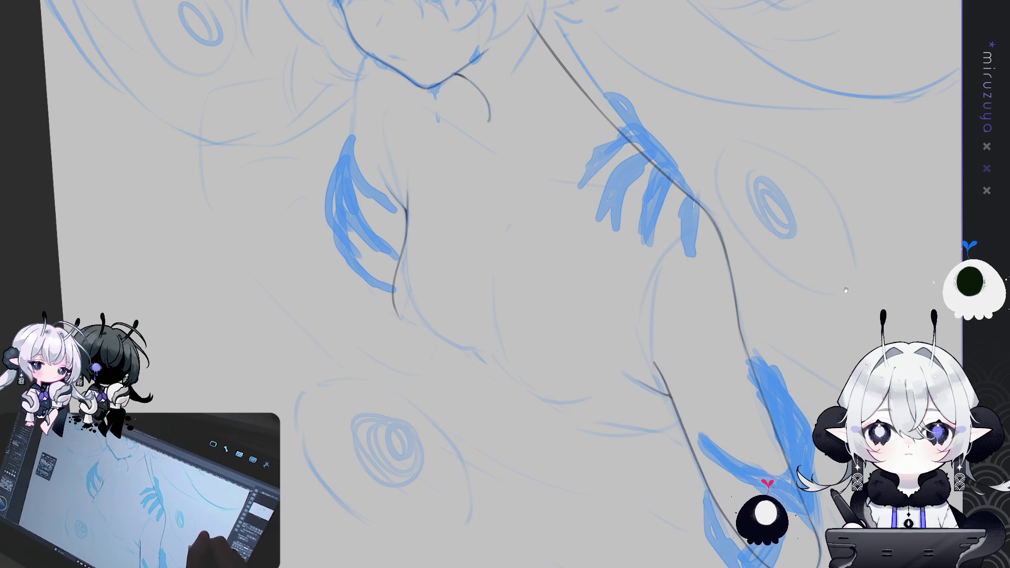
# Rotate the canvas and draw a short stroke on the stomach, redrawing it once.
pyautogui.moveTo(845, 283); pyautogui.dragTo(778, 273)
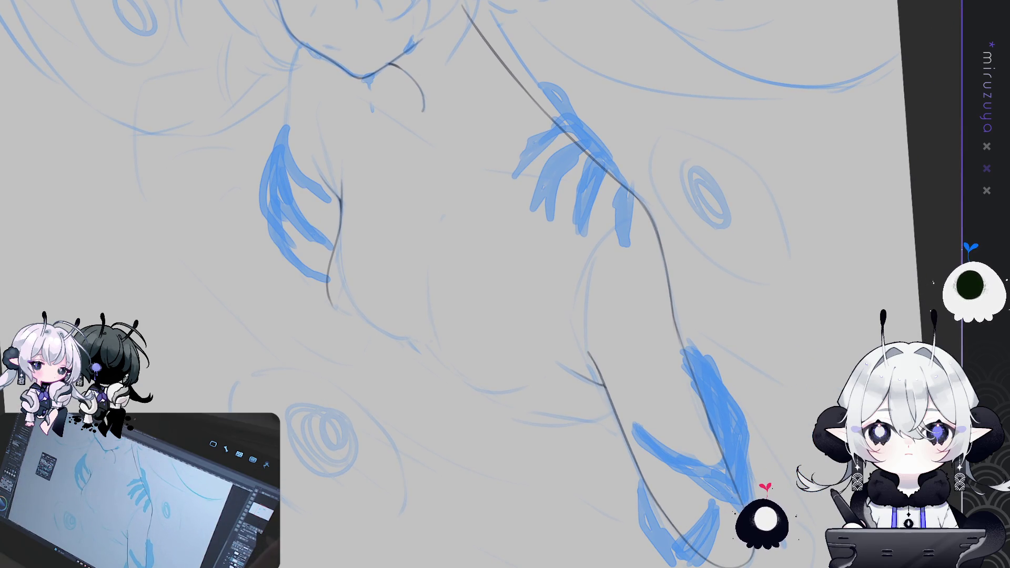
pyautogui.press('r')
pyautogui.moveTo(526, 262); pyautogui.dragTo(601, 332)
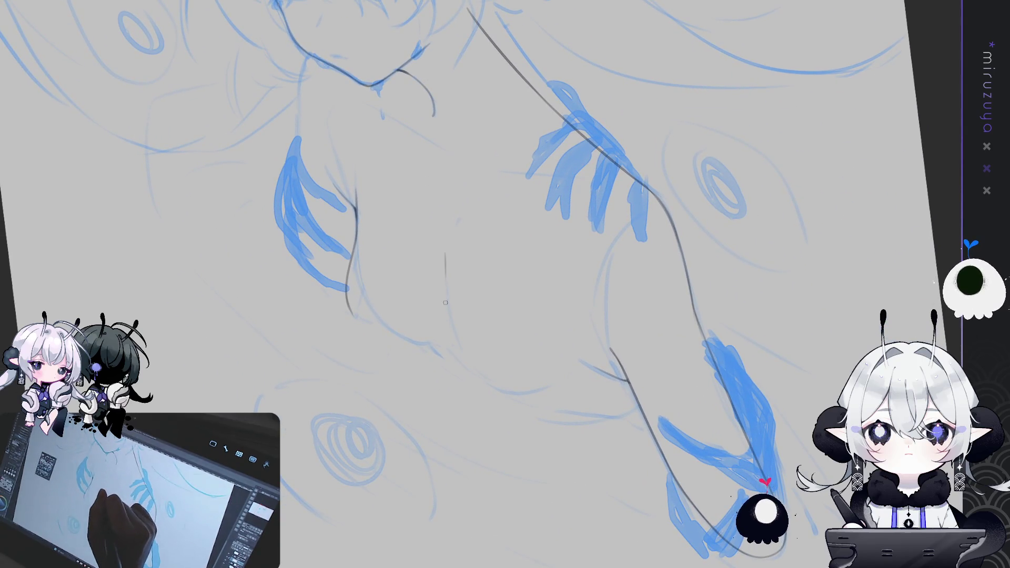
pyautogui.moveTo(442, 296); pyautogui.dragTo(446, 259)
pyautogui.hotkey('ctrl', 'z')
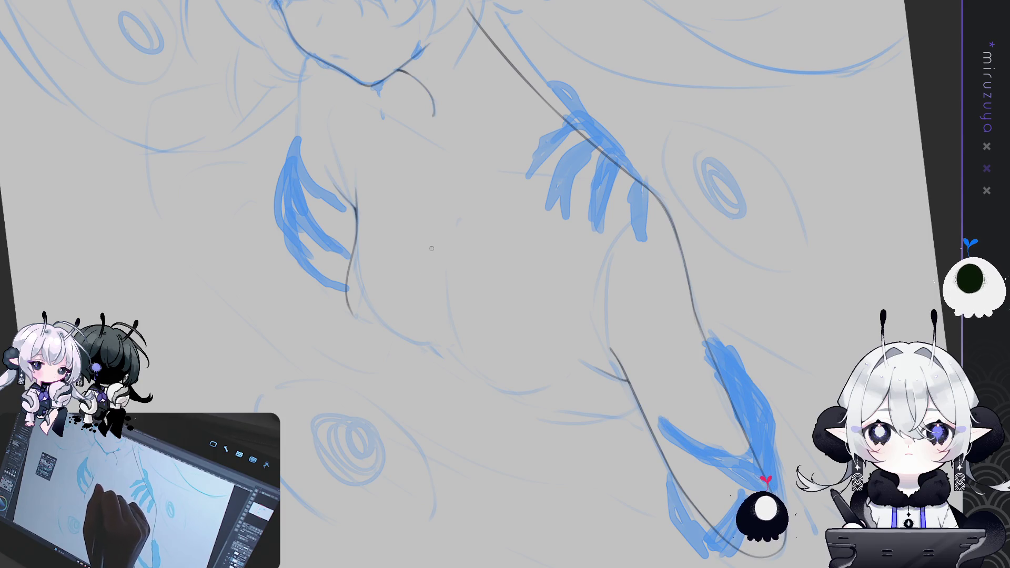
pyautogui.moveTo(432, 249); pyautogui.dragTo(416, 320)
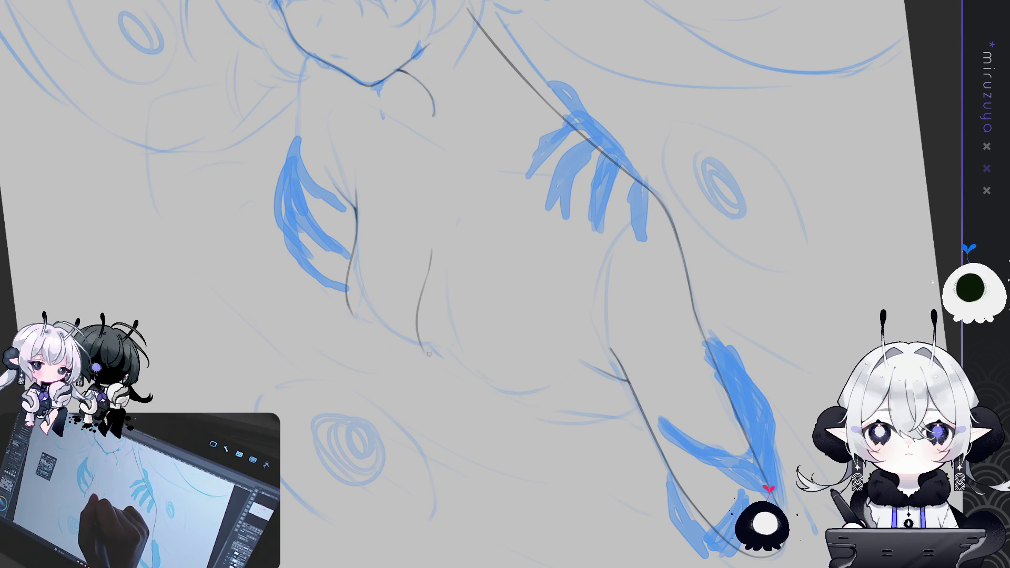
# Sketch the lower hip curve and add short dark strokes to the torso lineart.
pyautogui.moveTo(526, 390); pyautogui.dragTo(555, 374)
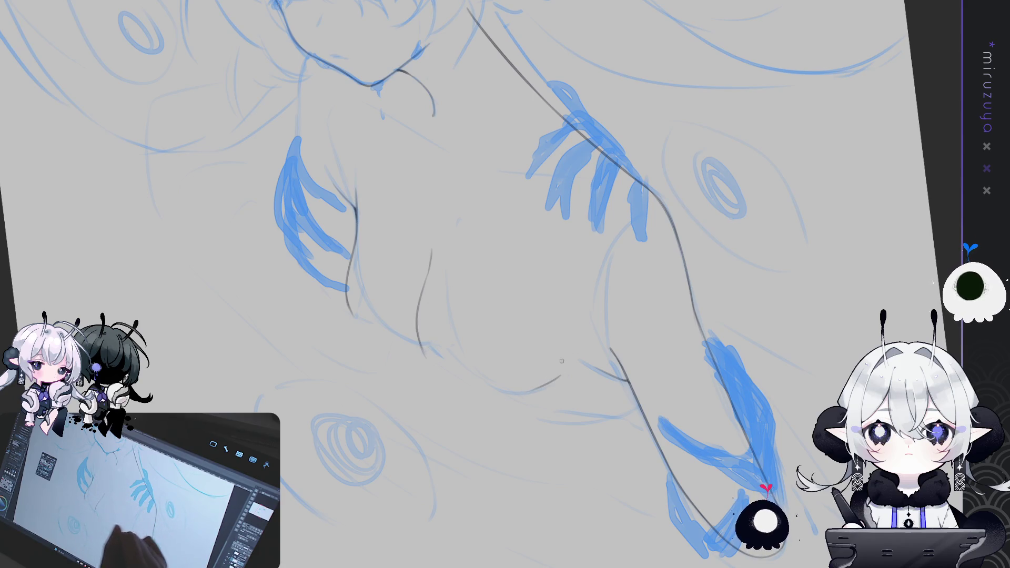
pyautogui.moveTo(527, 408); pyautogui.dragTo(542, 405)
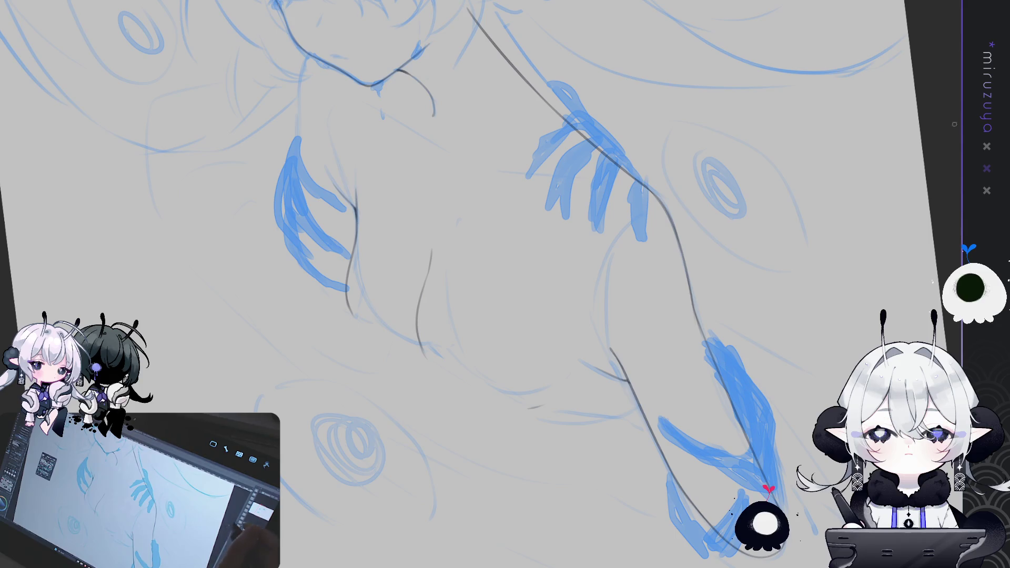
pyautogui.moveTo(790, 229)
pyautogui.mouseDown()
pyautogui.moveTo(806, 356)
pyautogui.moveTo(430, 192)
pyautogui.mouseUp()
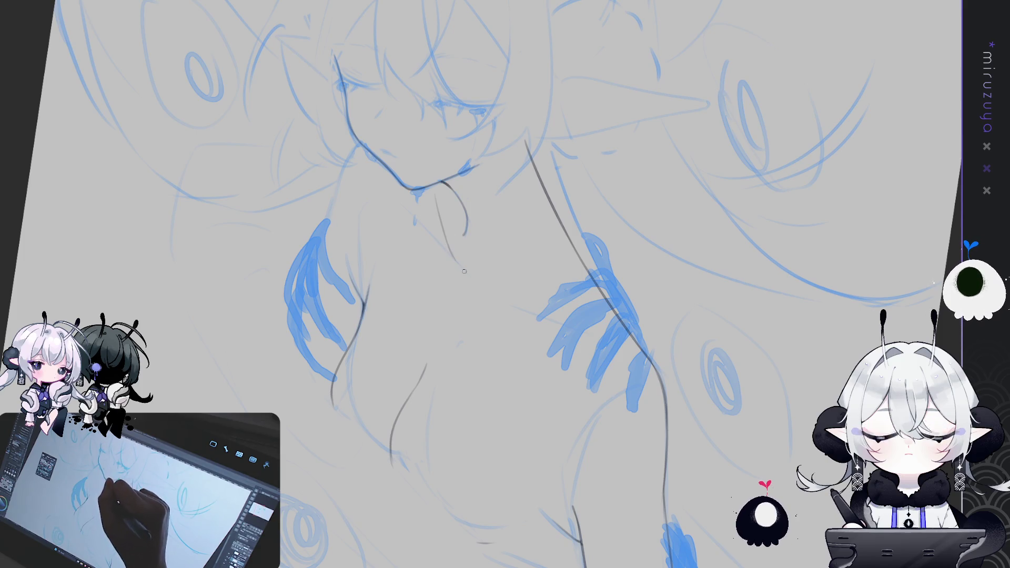
pyautogui.moveTo(447, 244); pyautogui.dragTo(715, 375)
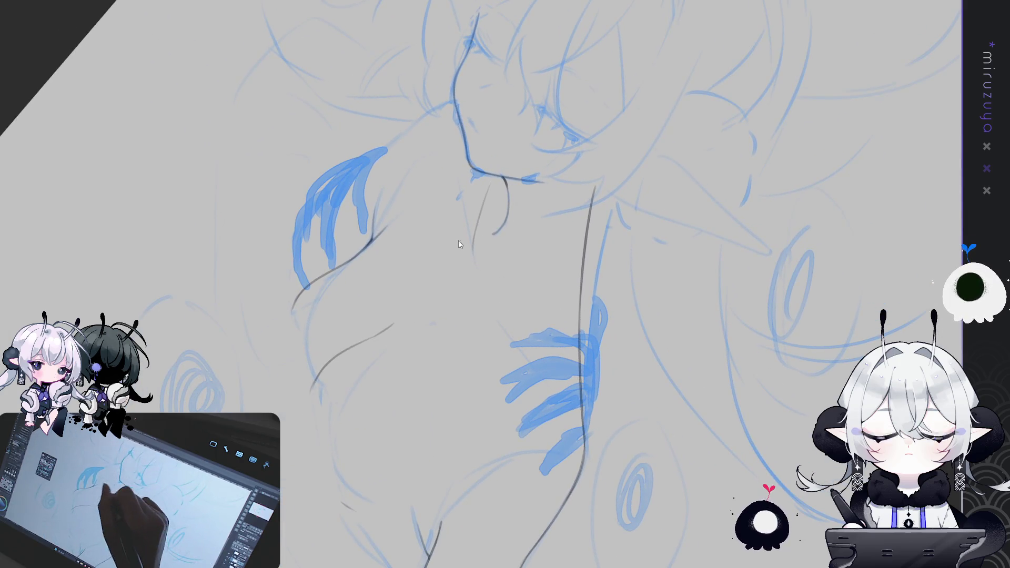
pyautogui.moveTo(487, 302); pyautogui.dragTo(553, 396)
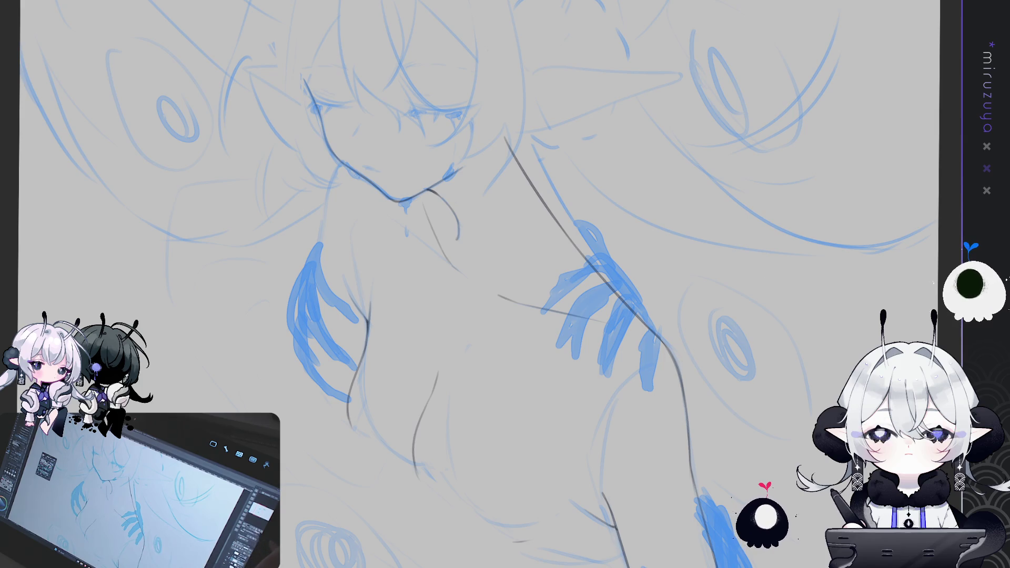
pyautogui.press('h')
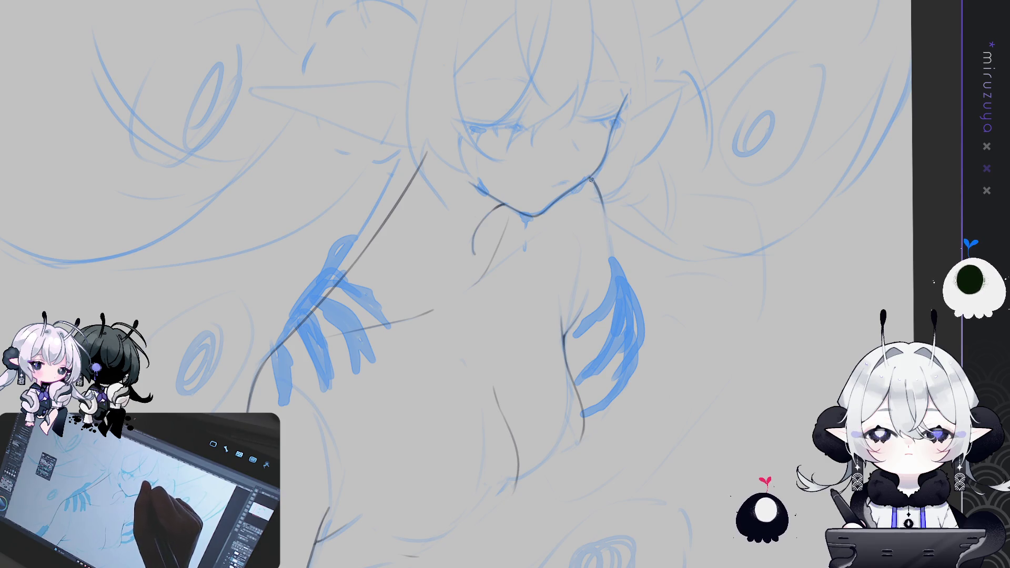
pyautogui.moveTo(590, 179); pyautogui.dragTo(613, 257)
pyautogui.hotkey('ctrl', 'z')
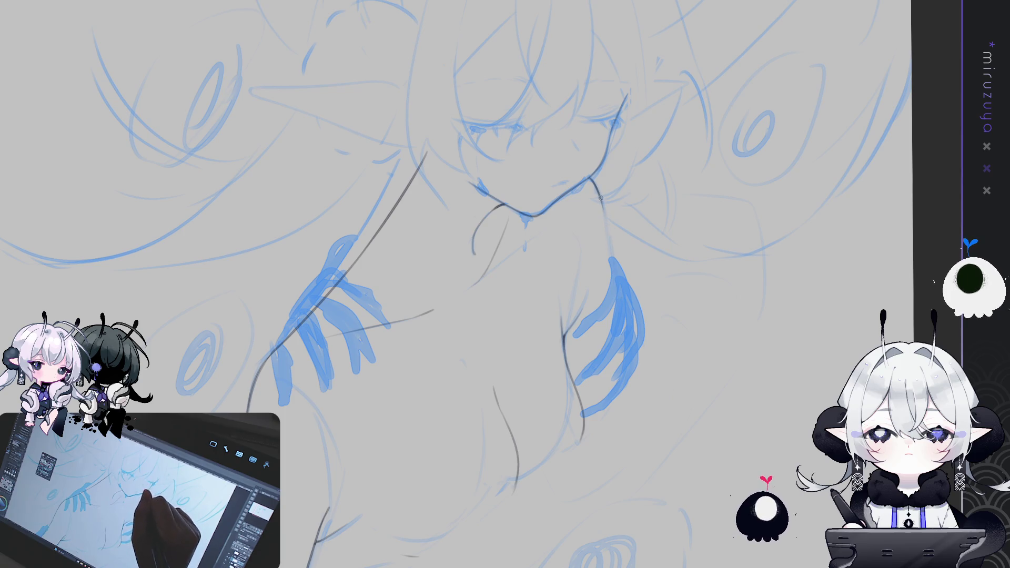
pyautogui.moveTo(600, 200); pyautogui.dragTo(608, 249)
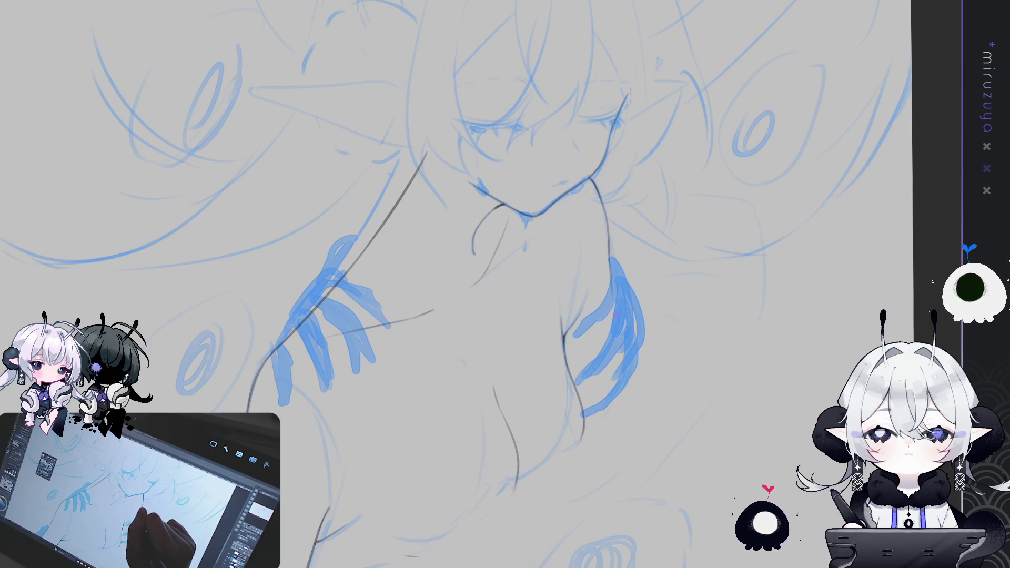
pyautogui.moveTo(609, 256); pyautogui.dragTo(620, 348)
pyautogui.hotkey('ctrl', 'z')
pyautogui.moveTo(609, 258); pyautogui.dragTo(624, 372)
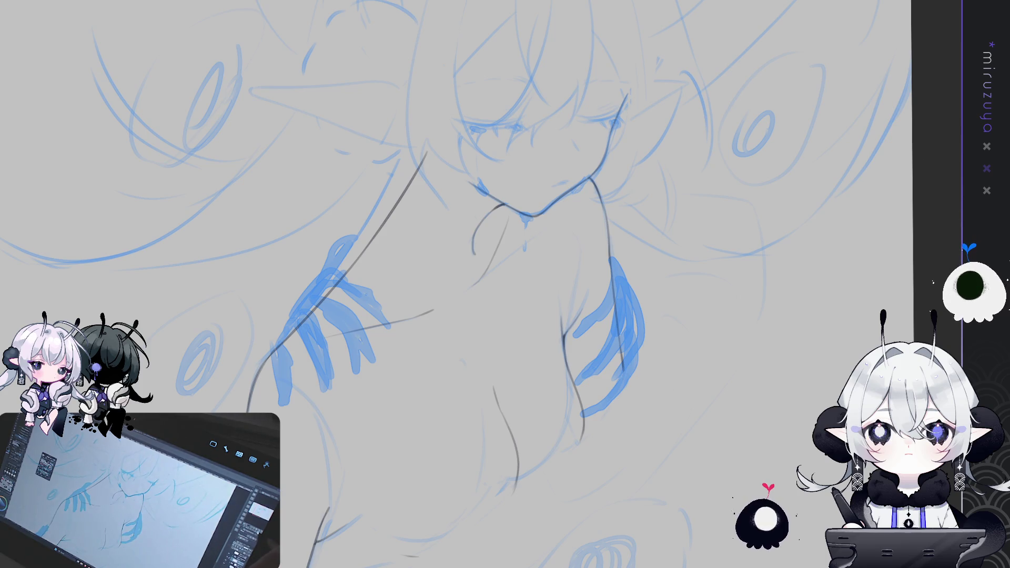
pyautogui.press('-')
pyautogui.press('^')
pyautogui.press('^')
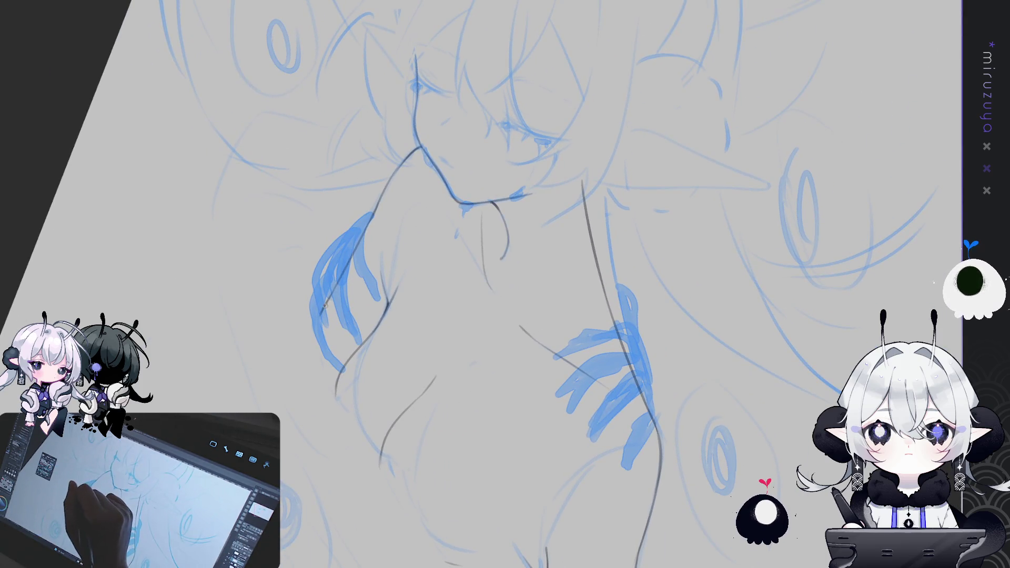
pyautogui.moveTo(329, 296); pyautogui.dragTo(335, 345)
pyautogui.moveTo(325, 296); pyautogui.dragTo(343, 376)
pyautogui.hotkey('ctrl', 'z')
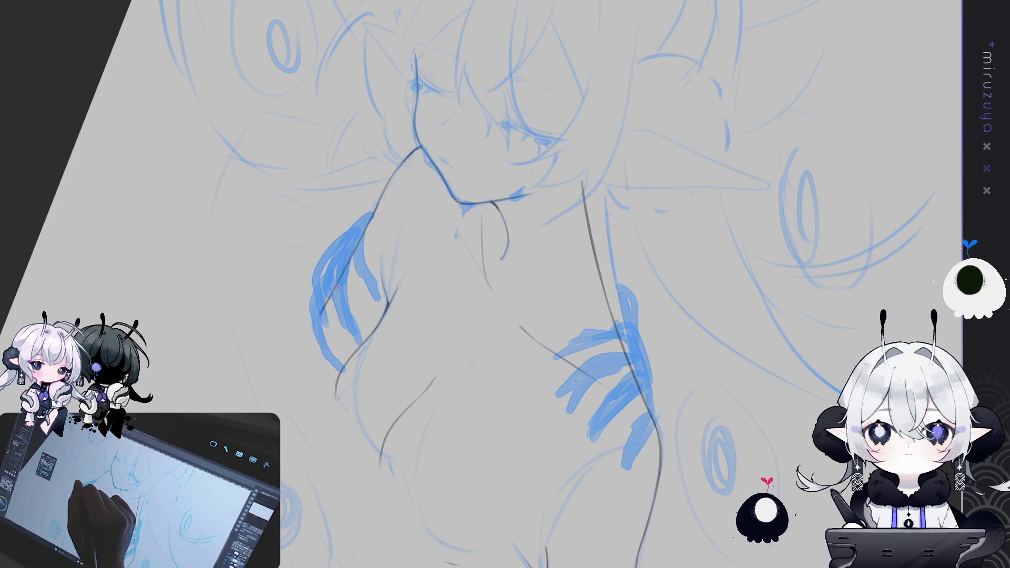
pyautogui.moveTo(336, 296); pyautogui.dragTo(341, 354)
pyautogui.hotkey('ctrl', 'z')
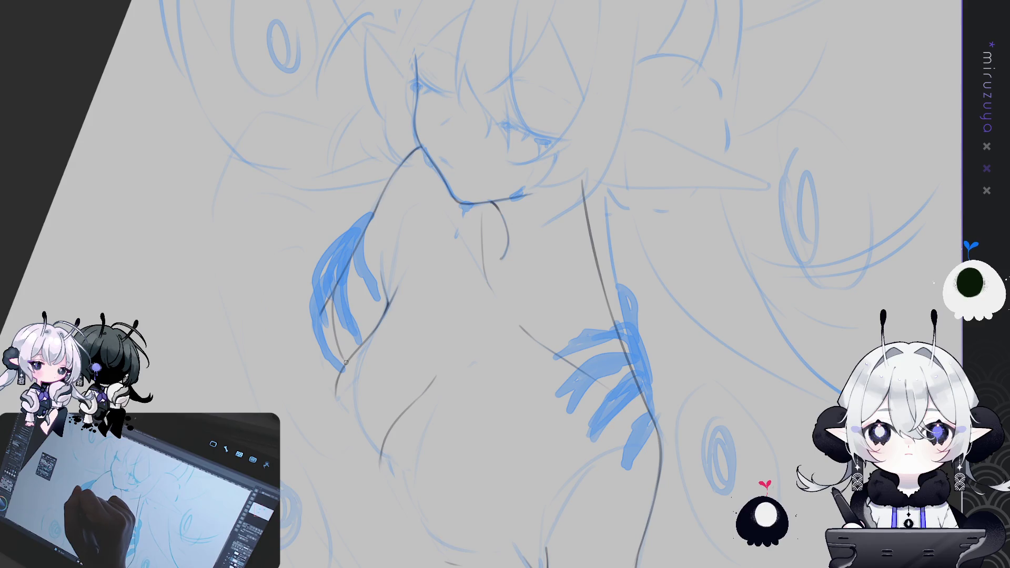
pyautogui.moveTo(340, 315); pyautogui.dragTo(348, 388)
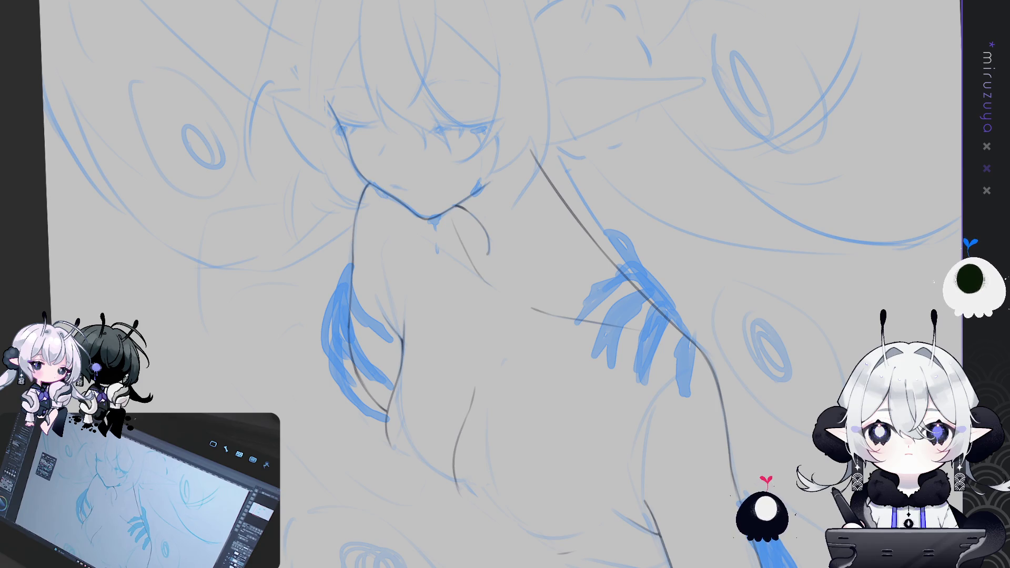
pyautogui.scroll(-3, 505, 284)
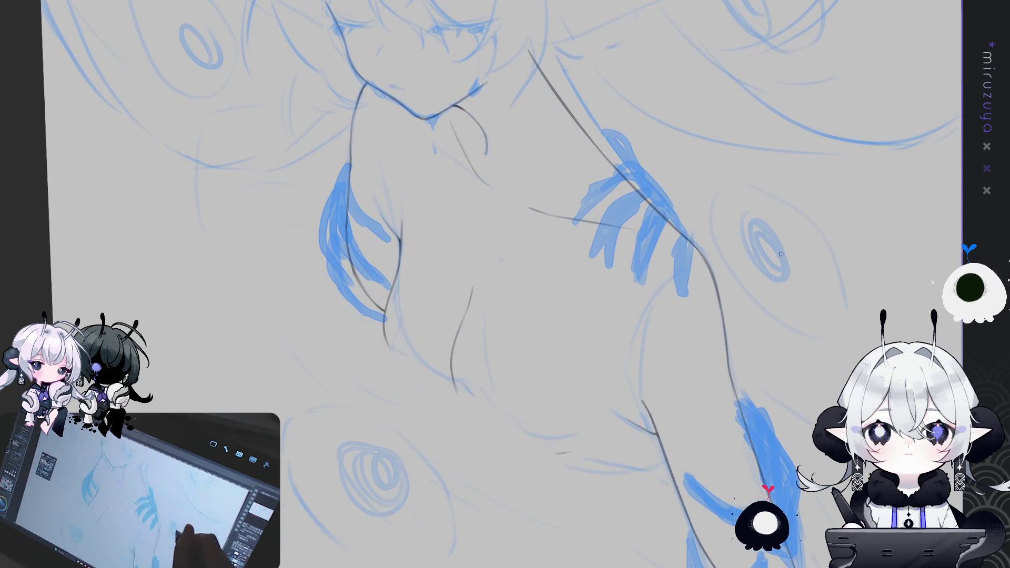
# Trace the torso side and waist curve down into the hip contour.
pyautogui.hscroll(-3, 789, 418)
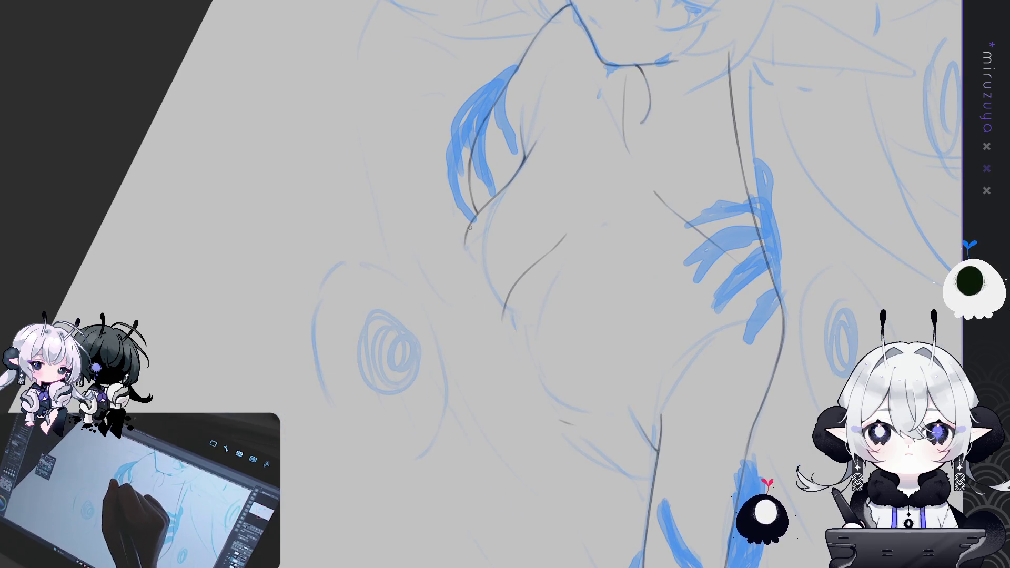
pyautogui.moveTo(480, 296); pyautogui.dragTo(499, 320)
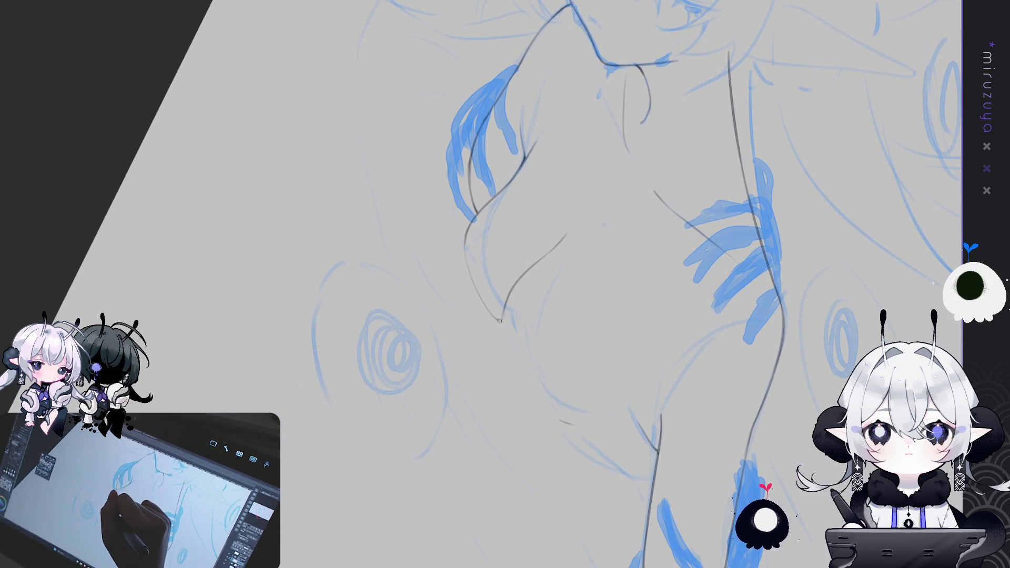
pyautogui.moveTo(466, 235); pyautogui.dragTo(498, 319)
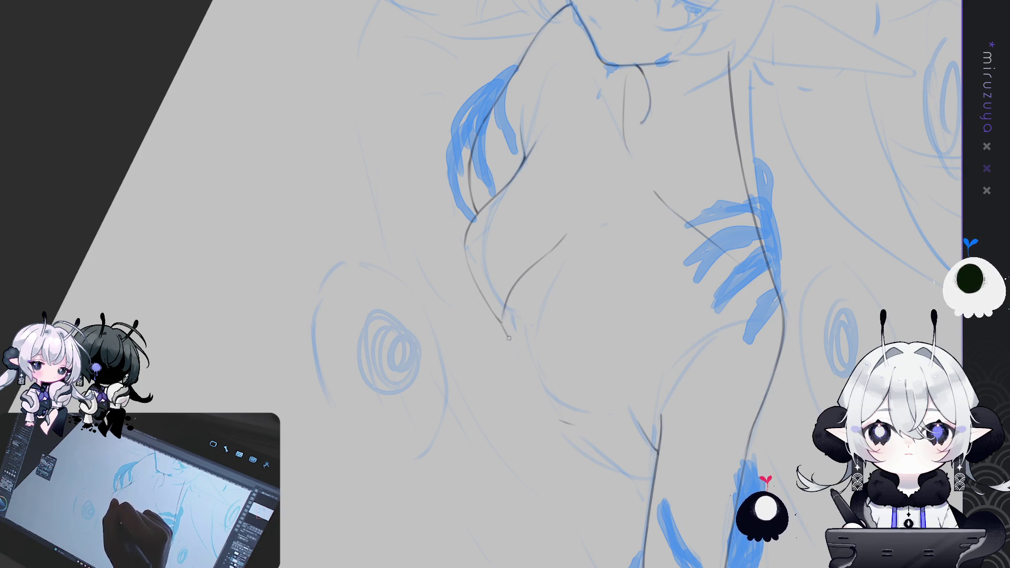
pyautogui.moveTo(506, 332); pyautogui.dragTo(554, 414)
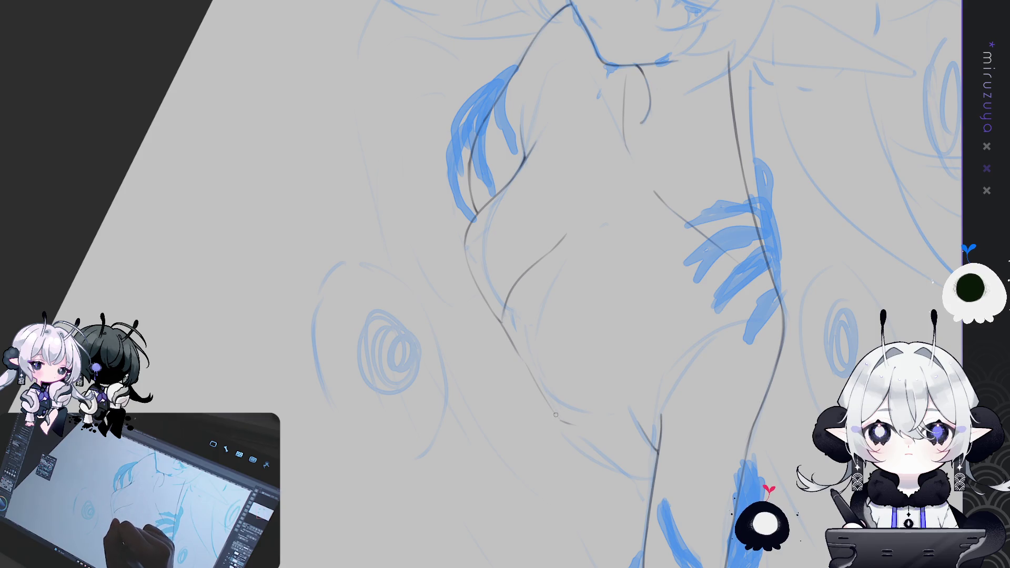
pyautogui.moveTo(579, 450); pyautogui.dragTo(636, 518)
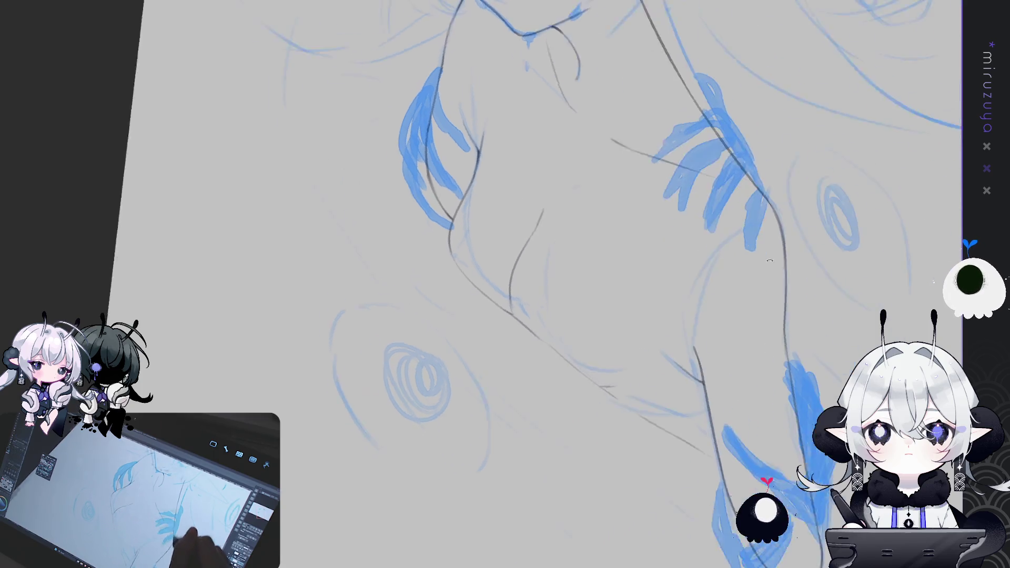
pyautogui.moveTo(477, 233); pyautogui.dragTo(499, 383)
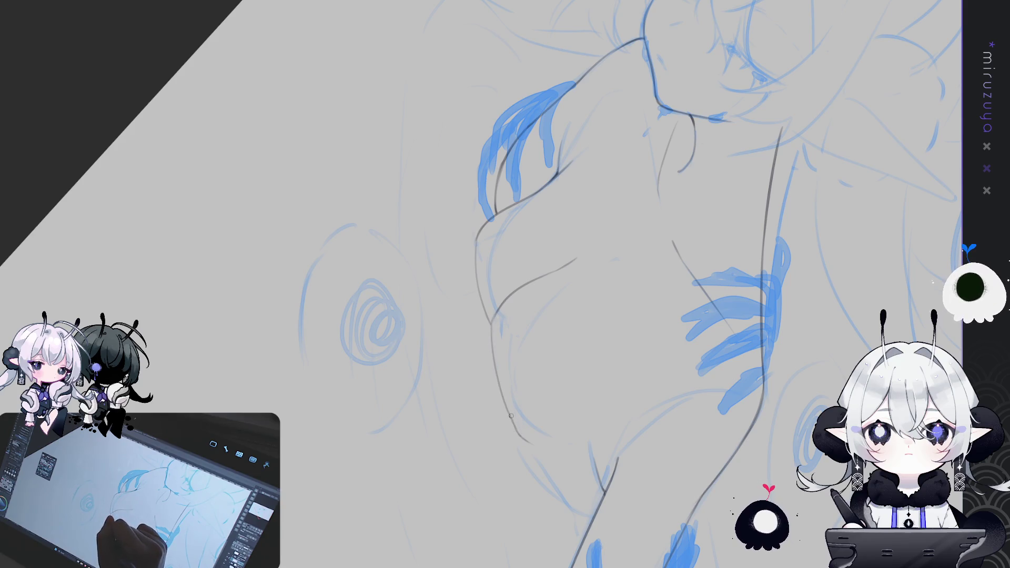
pyautogui.moveTo(506, 406); pyautogui.dragTo(519, 434)
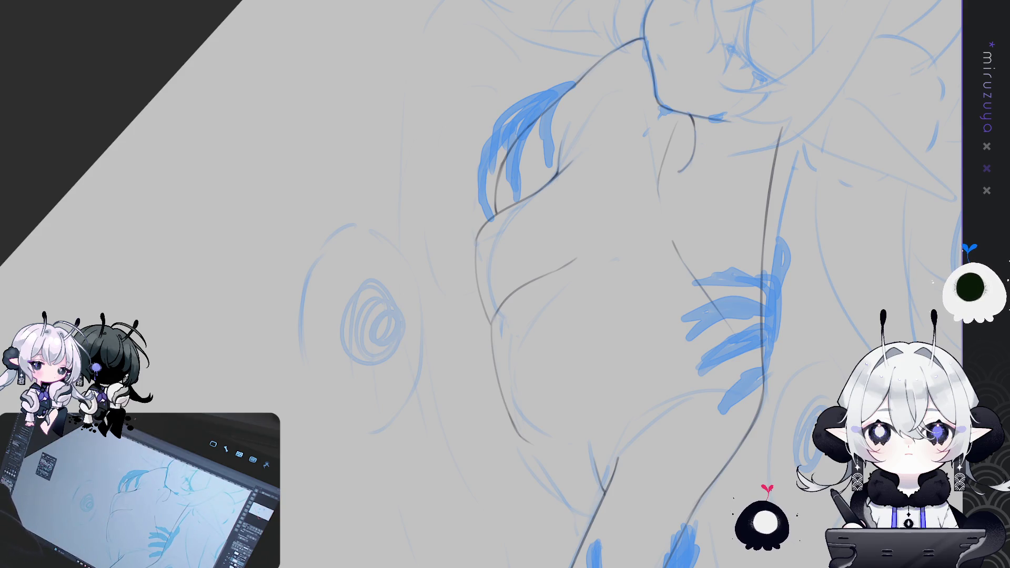
# Extend the leg contour downward, redoing one stray short stroke.
pyautogui.moveTo(373, 320); pyautogui.dragTo(423, 389)
pyautogui.moveTo(473, 263)
pyautogui.mouseDown()
pyautogui.moveTo(500, 316)
pyautogui.moveTo(477, 328)
pyautogui.mouseUp()
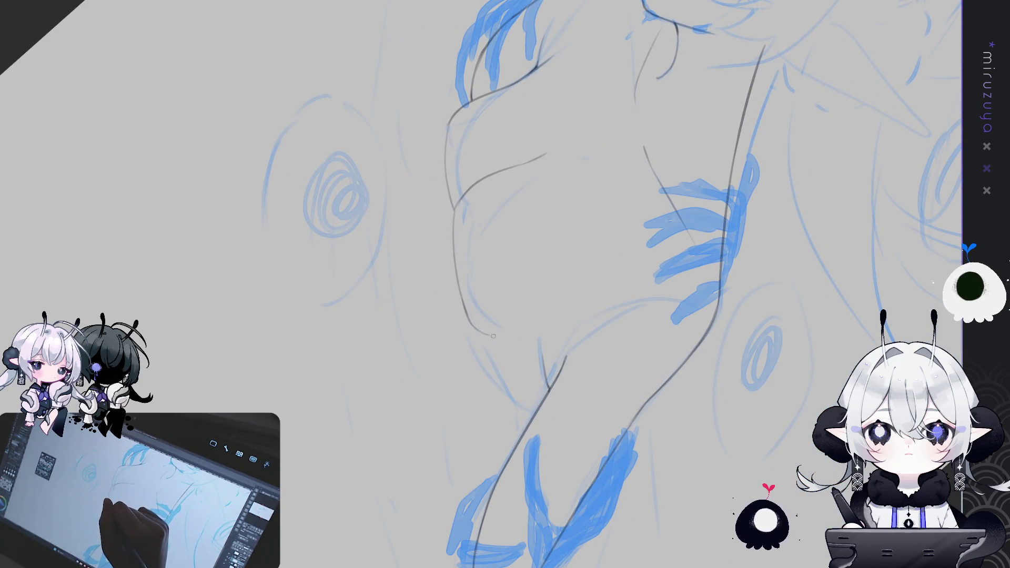
pyautogui.moveTo(479, 331); pyautogui.dragTo(498, 347)
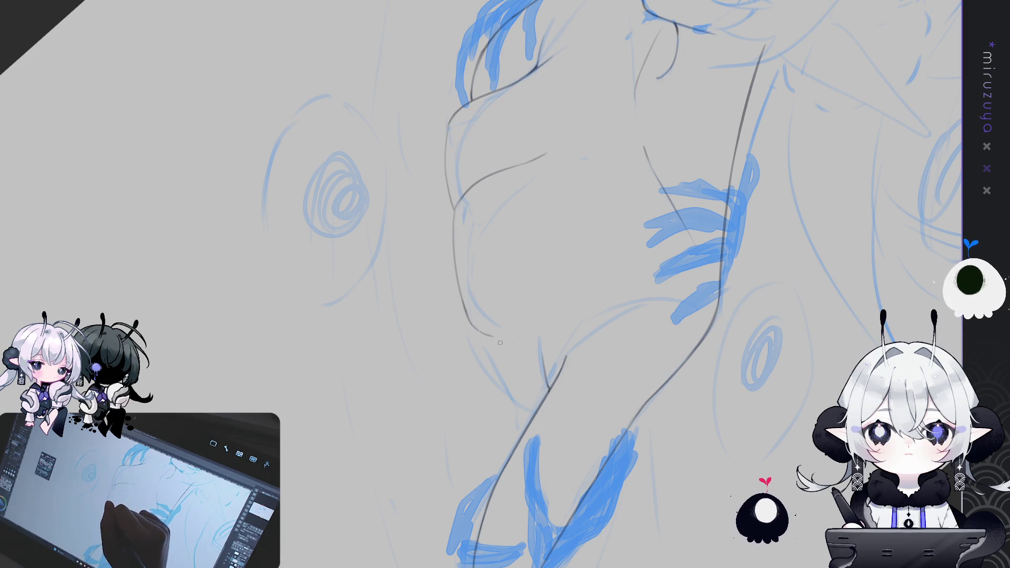
pyautogui.hotkey('ctrl', 'z')
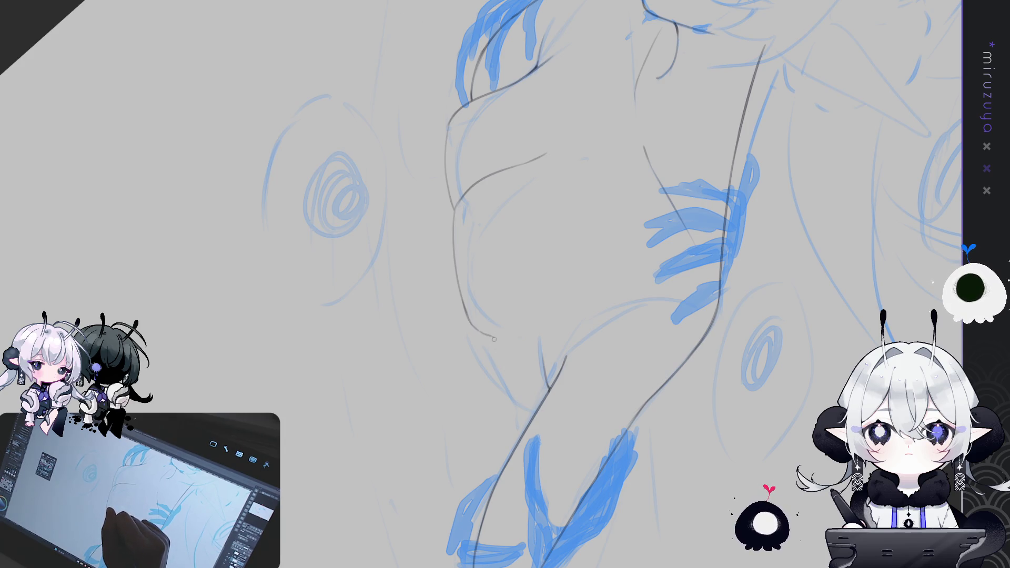
pyautogui.moveTo(514, 397); pyautogui.dragTo(526, 421)
pyautogui.moveTo(492, 336); pyautogui.dragTo(515, 403)
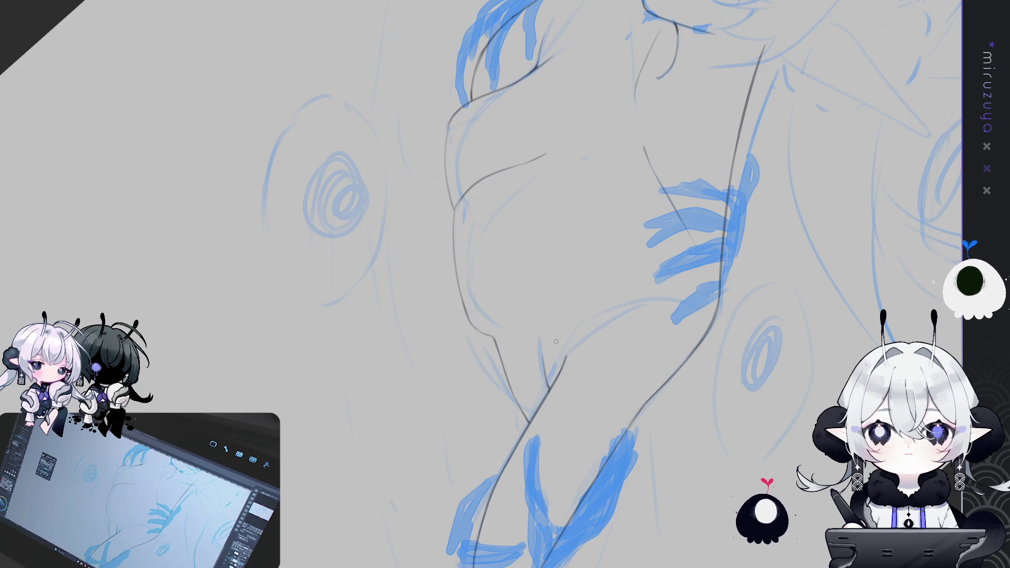
pyautogui.moveTo(556, 341)
pyautogui.mouseDown()
pyautogui.moveTo(745, 53)
pyautogui.moveTo(573, 295)
pyautogui.mouseUp()
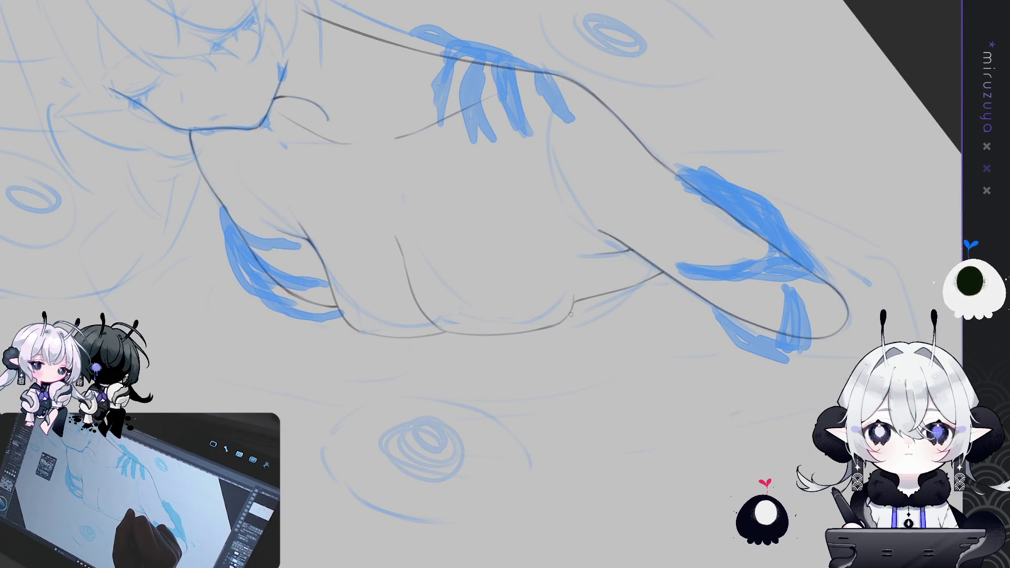
pyautogui.moveTo(573, 304); pyautogui.dragTo(707, 380)
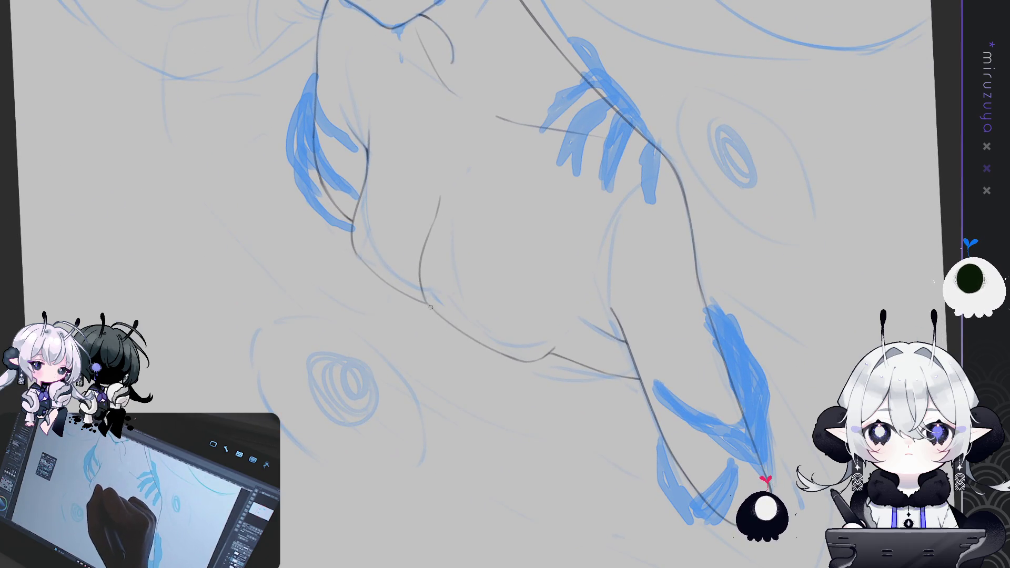
pyautogui.moveTo(619, 204)
pyautogui.mouseDown()
pyautogui.moveTo(732, 441)
pyautogui.moveTo(713, 256)
pyautogui.mouseUp()
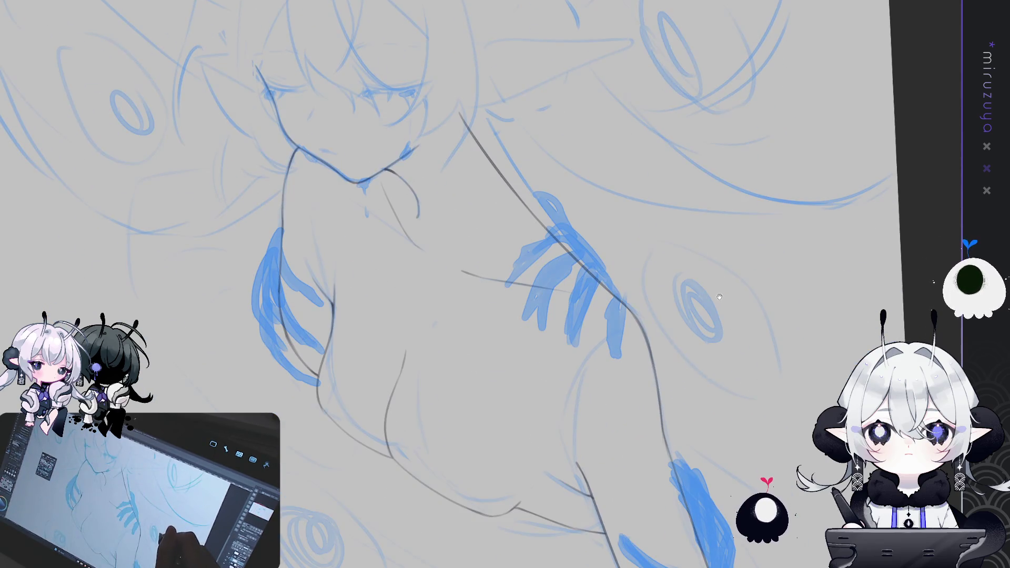
pyautogui.moveTo(719, 296); pyautogui.dragTo(752, 415)
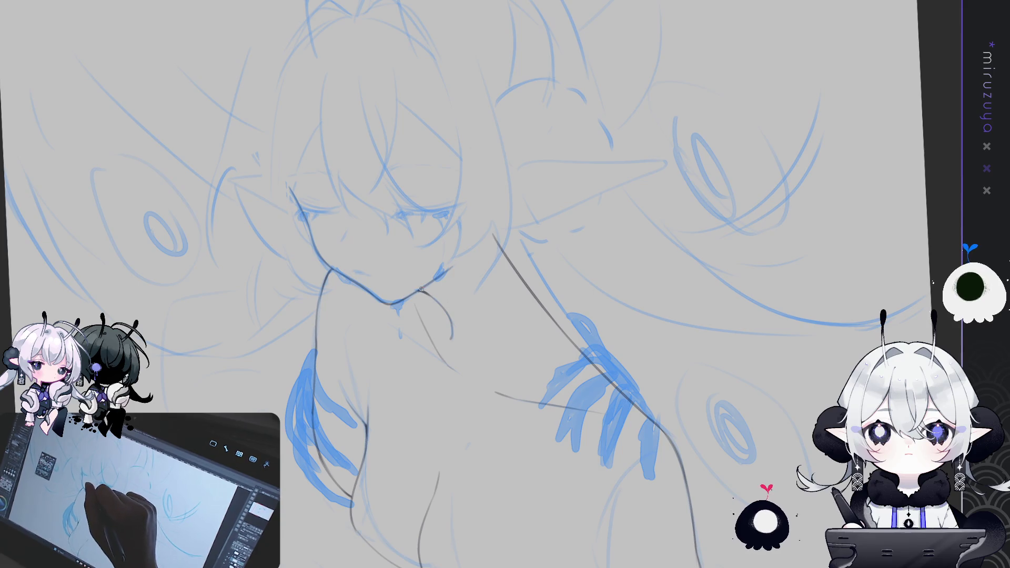
pyautogui.moveTo(596, 385)
pyautogui.mouseDown()
pyautogui.moveTo(564, 469)
pyautogui.moveTo(680, 142)
pyautogui.mouseUp()
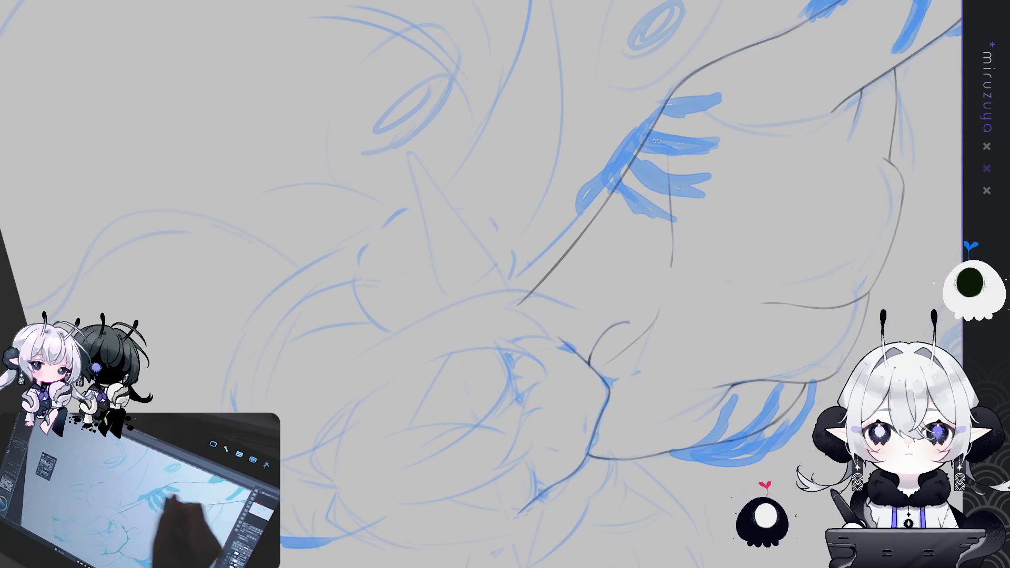
# Trace the pointed elf ear's edge, then redraw it slightly longer after undoing.
pyautogui.moveTo(408, 150); pyautogui.dragTo(426, 227)
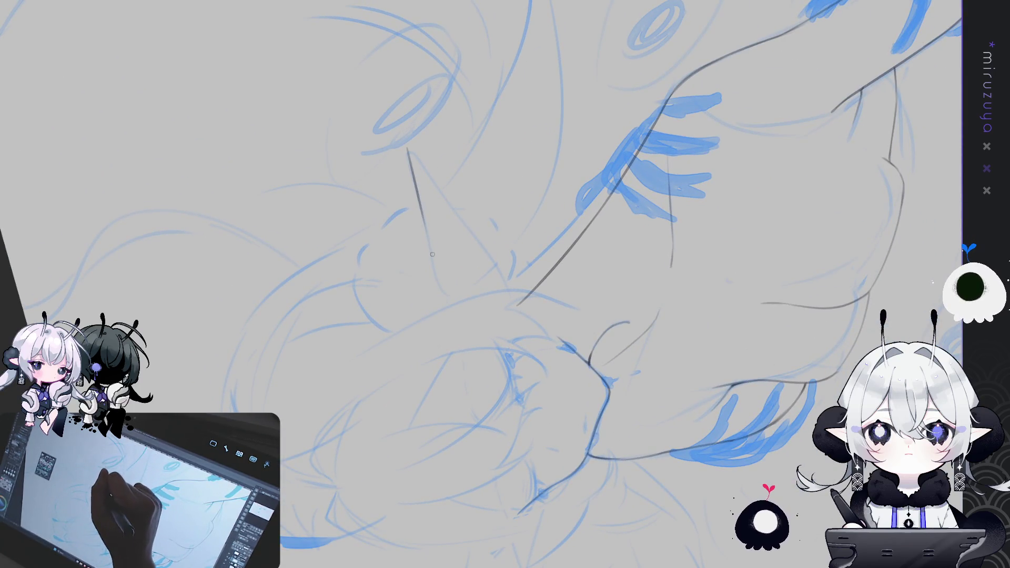
pyautogui.moveTo(414, 183); pyautogui.dragTo(426, 235)
pyautogui.moveTo(409, 150); pyautogui.dragTo(427, 236)
pyautogui.hotkey('ctrl', 'z')
pyautogui.moveTo(408, 149); pyautogui.dragTo(444, 309)
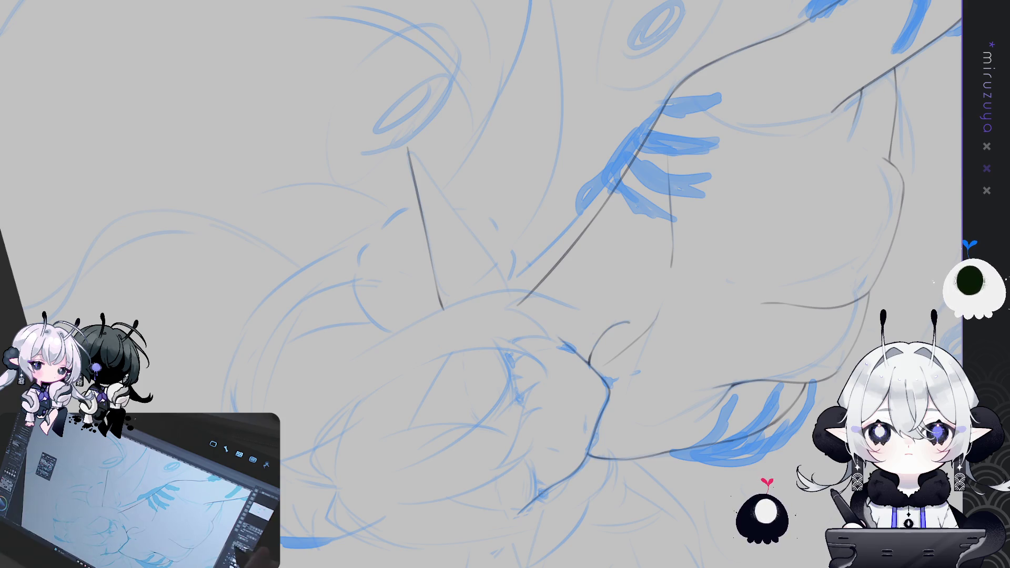
pyautogui.press('^')
pyautogui.press('^')
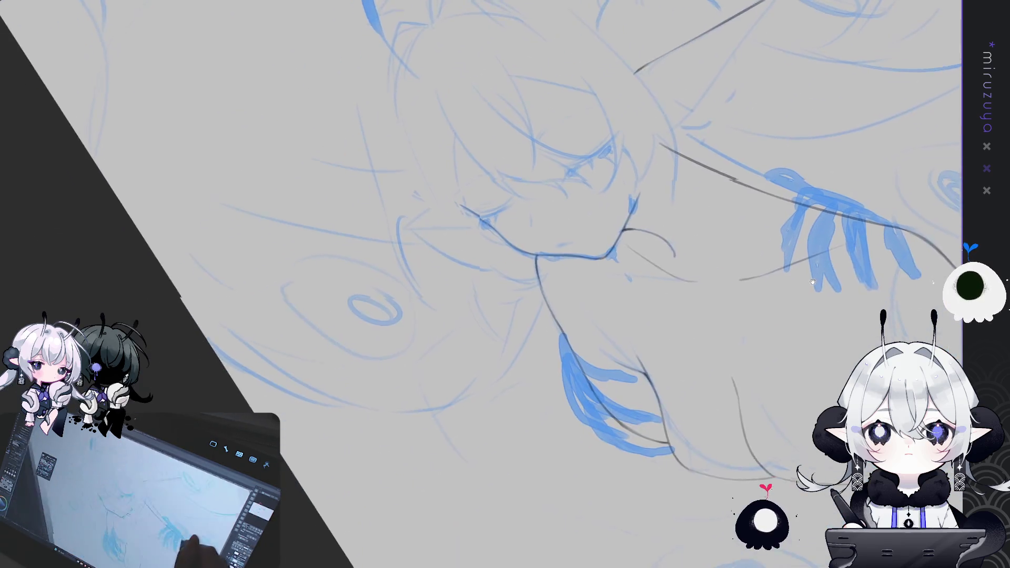
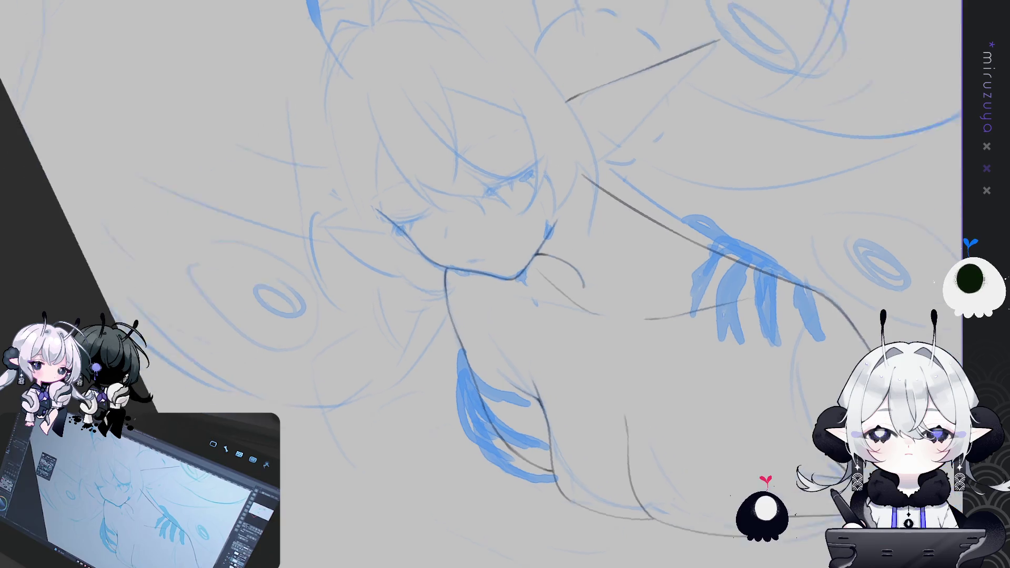
# Pan across the figure, try the saved rotated view, then return to the upright full-page fit.
pyautogui.moveTo(853, 511); pyautogui.dragTo(789, 337)
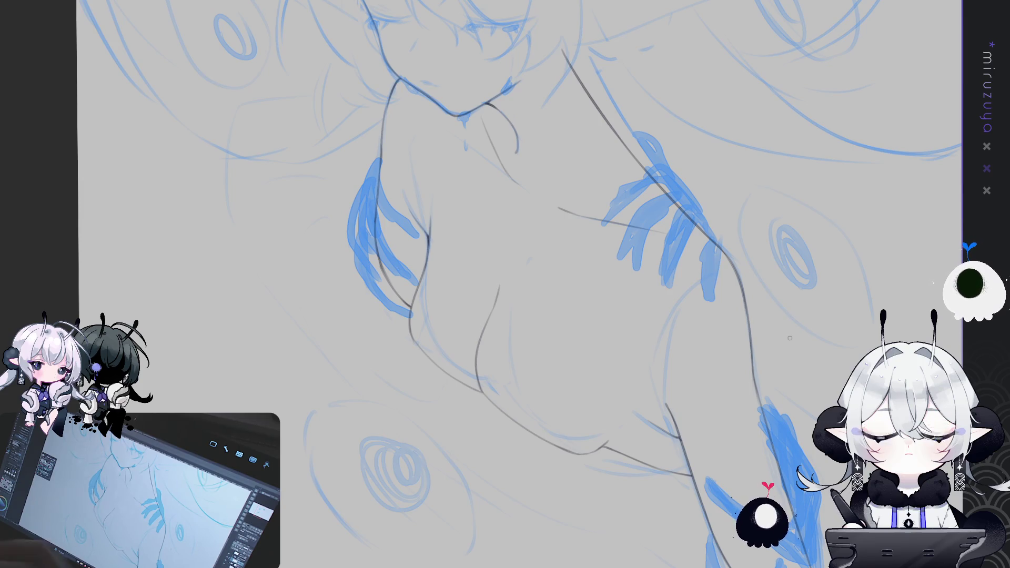
pyautogui.hotkey('ctrl', '0')
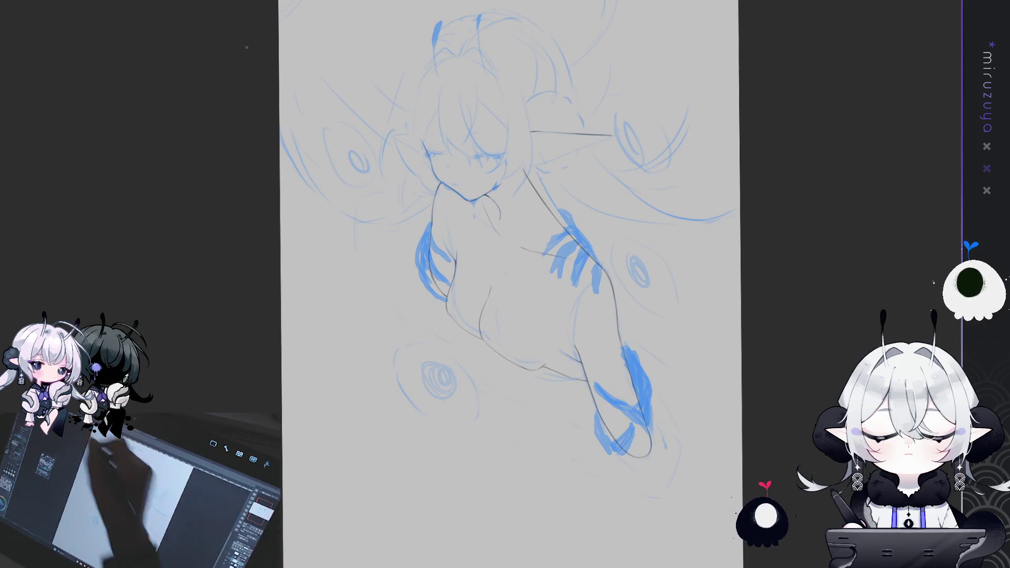
pyautogui.hotkey('ctrl', 'alt', '0')
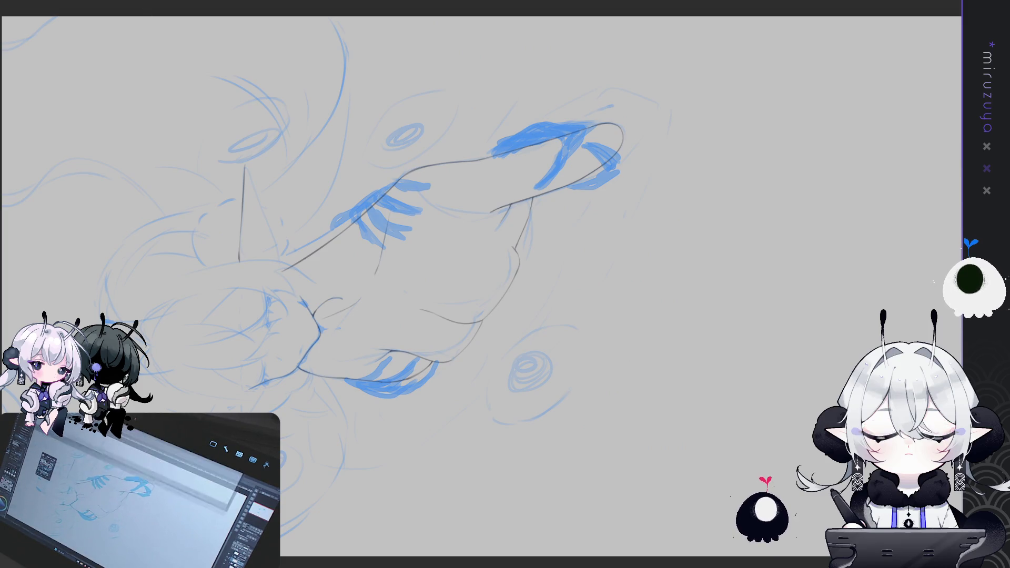
pyautogui.hotkey('ctrl', '0')
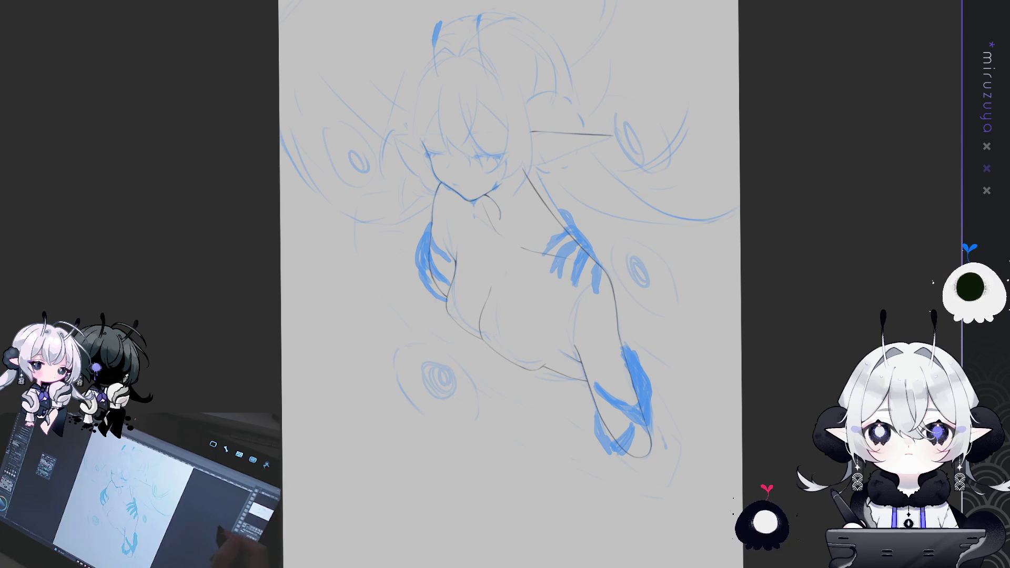
# Zoom in on the head and draw the ear's lower dark gray contour out to its pointed tip.
pyautogui.hotkey('ctrl', '+')
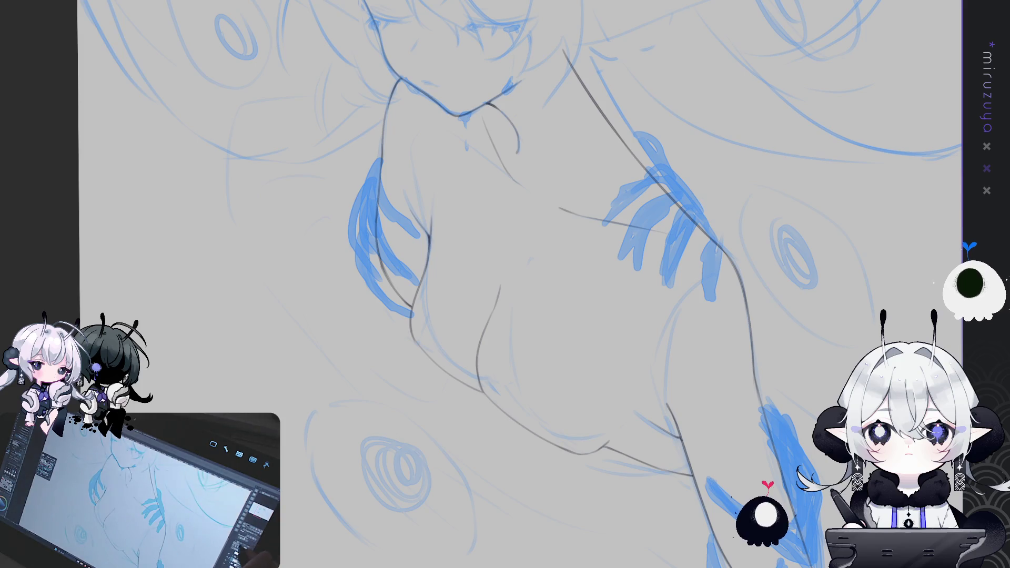
pyautogui.moveTo(778, 336); pyautogui.dragTo(768, 513)
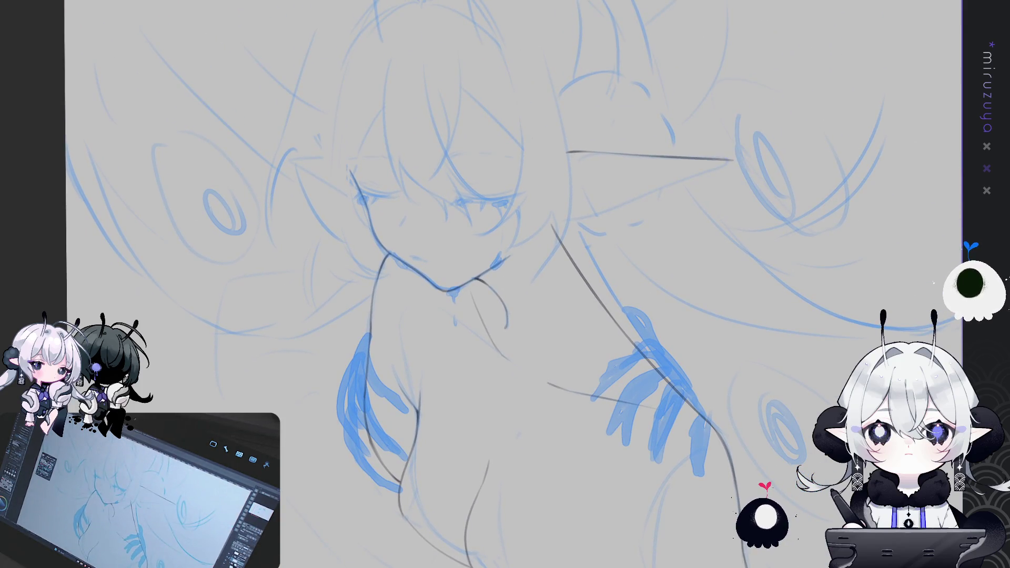
pyautogui.moveTo(505, 284); pyautogui.dragTo(534, 373)
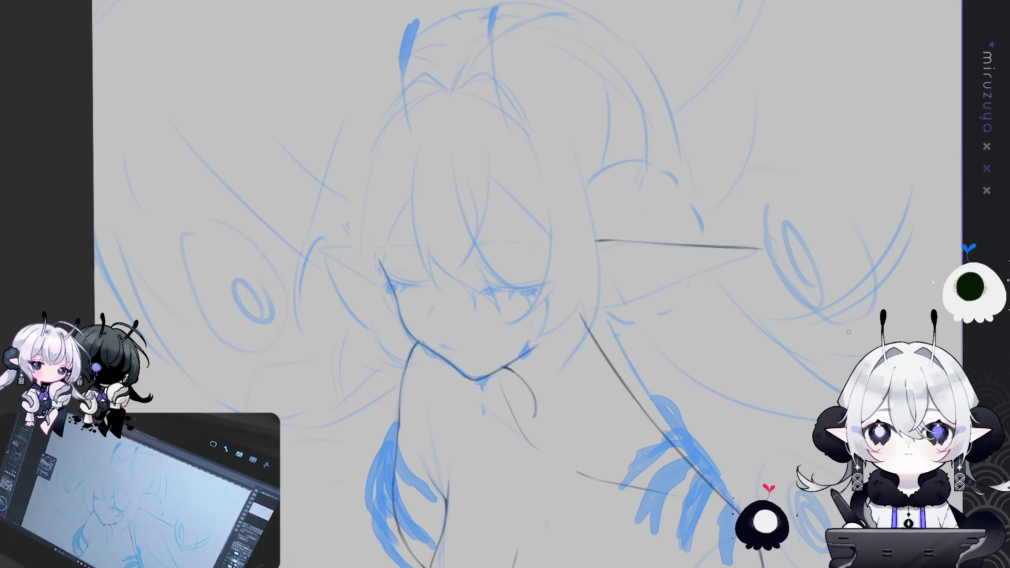
pyautogui.press('h')
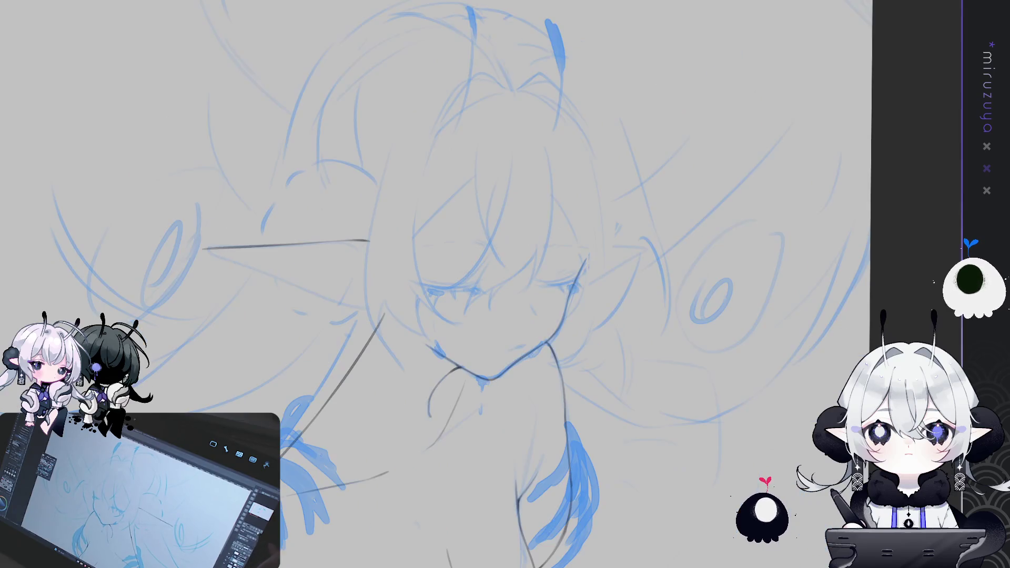
pyautogui.moveTo(657, 295)
pyautogui.mouseDown()
pyautogui.moveTo(605, 378)
pyautogui.moveTo(572, 404)
pyautogui.mouseUp()
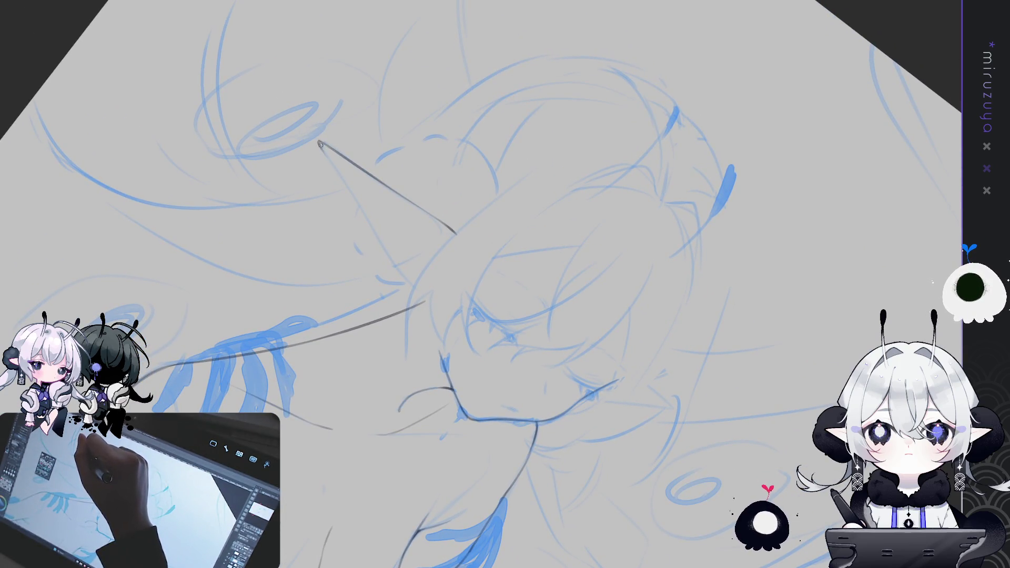
pyautogui.moveTo(319, 143); pyautogui.dragTo(427, 301)
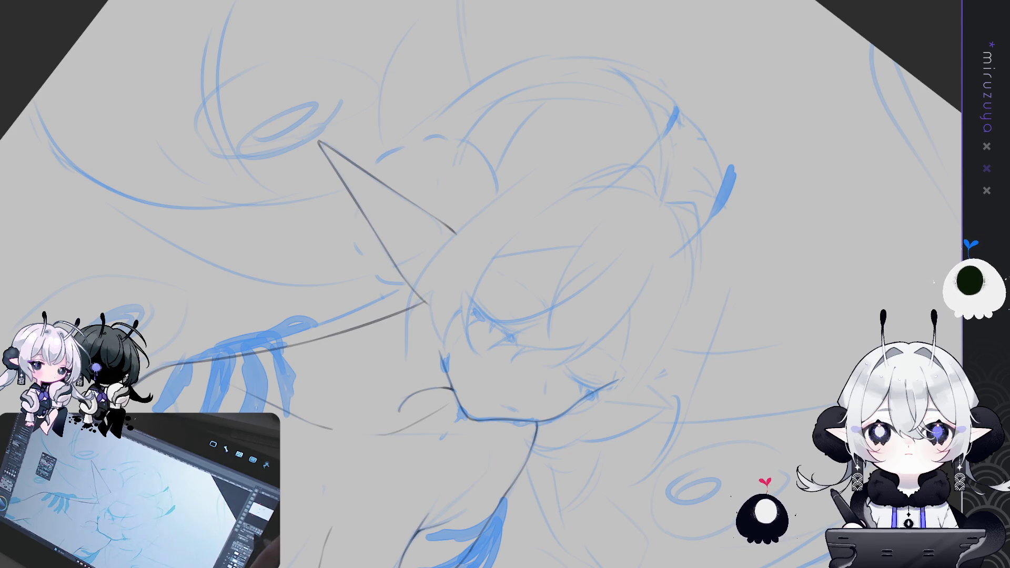
# Unmirror the canvas view and rotate it back toward a working angle.
pyautogui.press('h')
pyautogui.press('.')
pyautogui.press('.')
pyautogui.press('.')
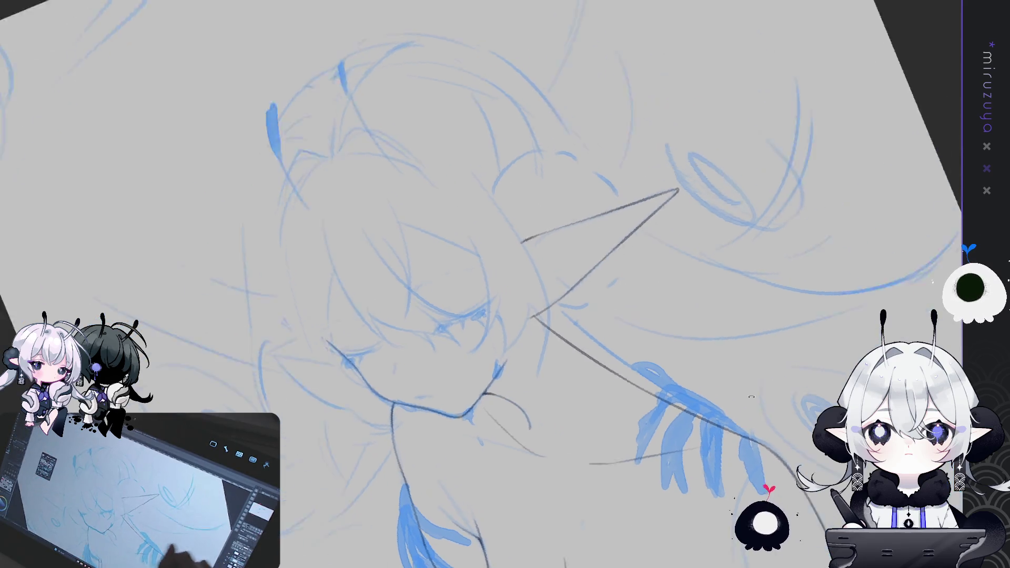
pyautogui.press('.')
pyautogui.press('.')
pyautogui.press('.')
pyautogui.press(',')
pyautogui.press(',')
pyautogui.press(',')
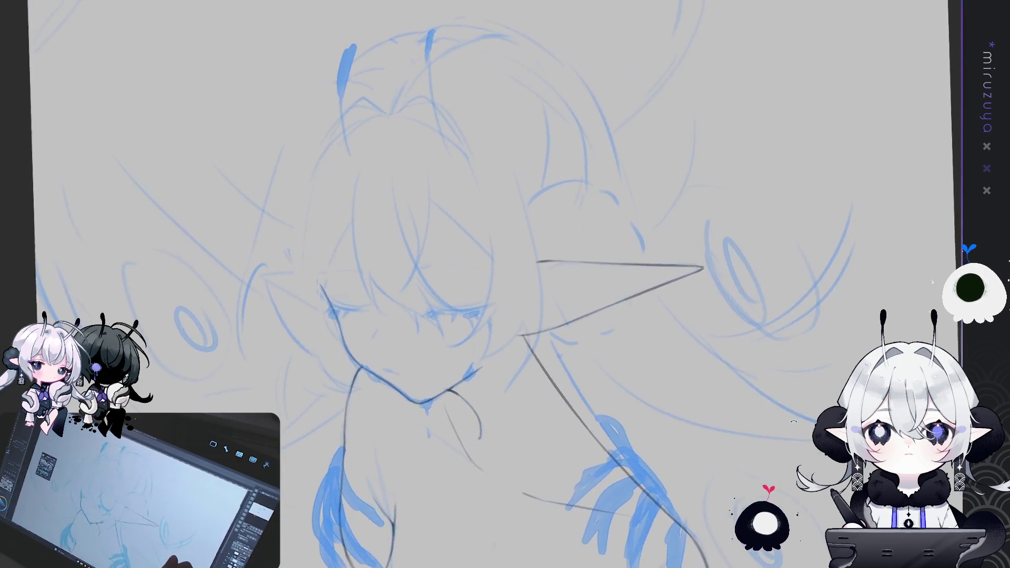
# Turn the view nearly upright and add short inner strokes inside the pointed ear.
pyautogui.press(',')
pyautogui.press(',')
pyautogui.press(',')
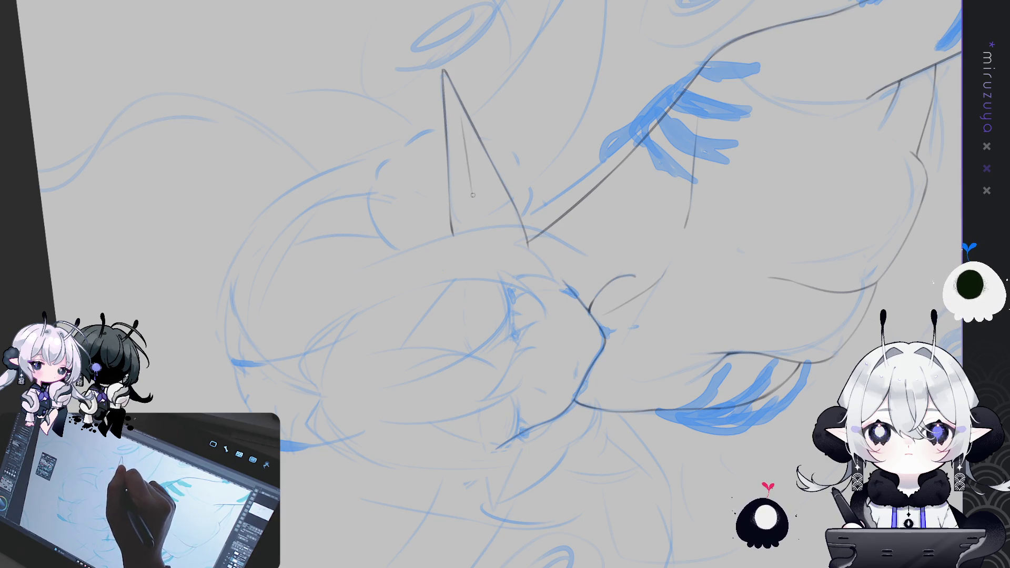
pyautogui.press('.')
pyautogui.press('.')
pyautogui.press('.')
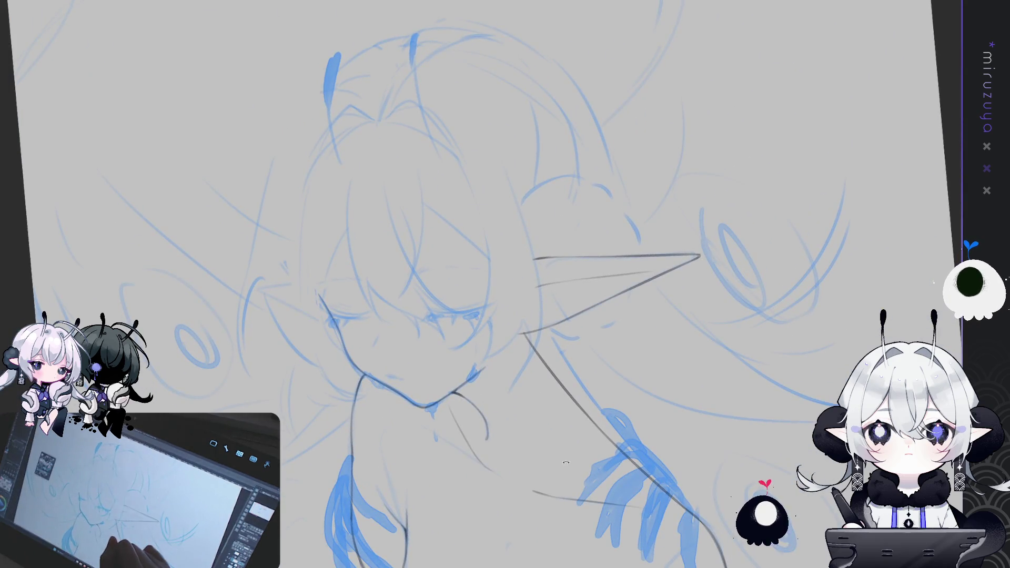
pyautogui.press('.')
pyautogui.press('.')
pyautogui.press('.')
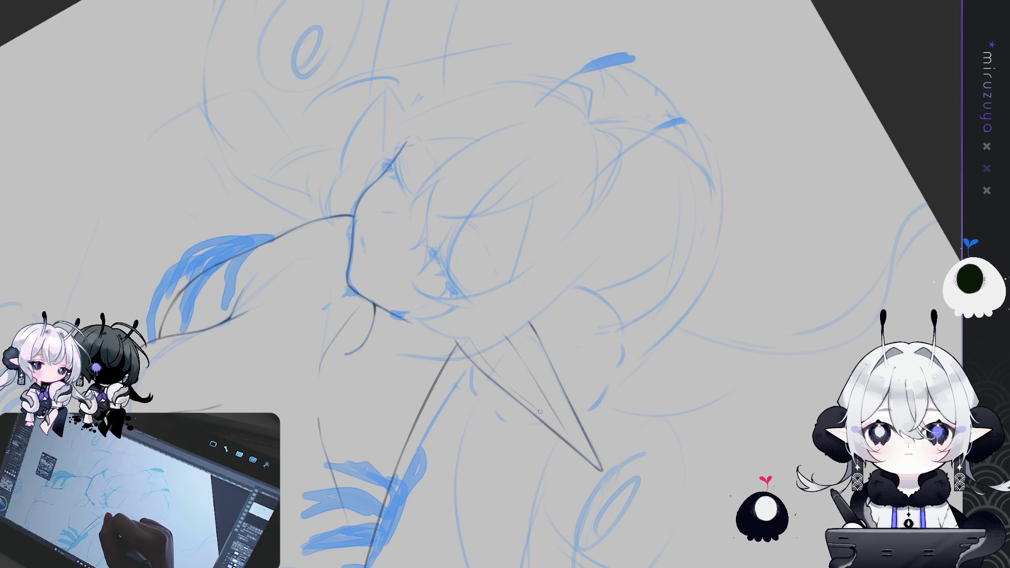
pyautogui.press(',')
pyautogui.press(',')
pyautogui.press(',')
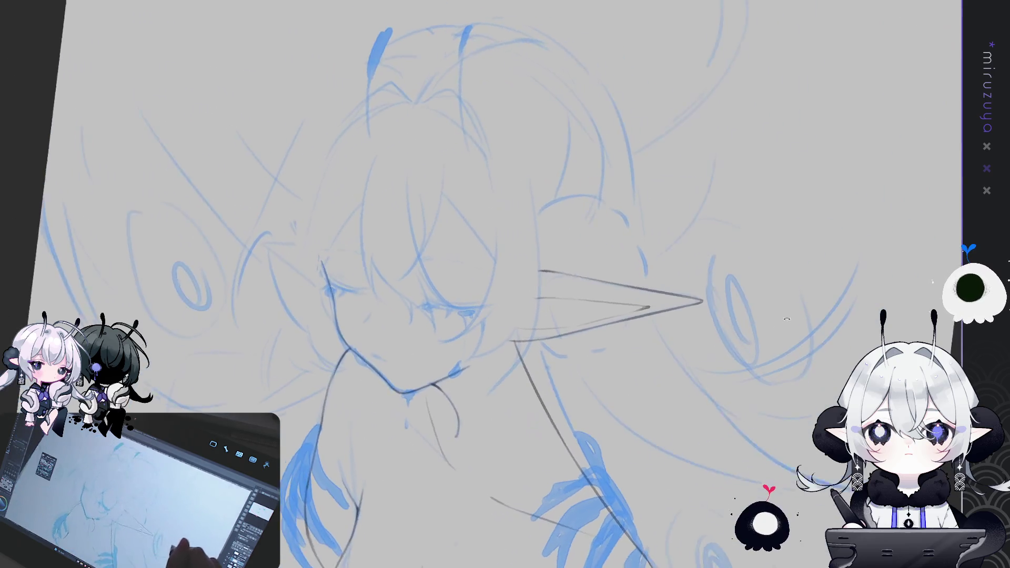
pyautogui.moveTo(577, 308); pyautogui.dragTo(590, 316)
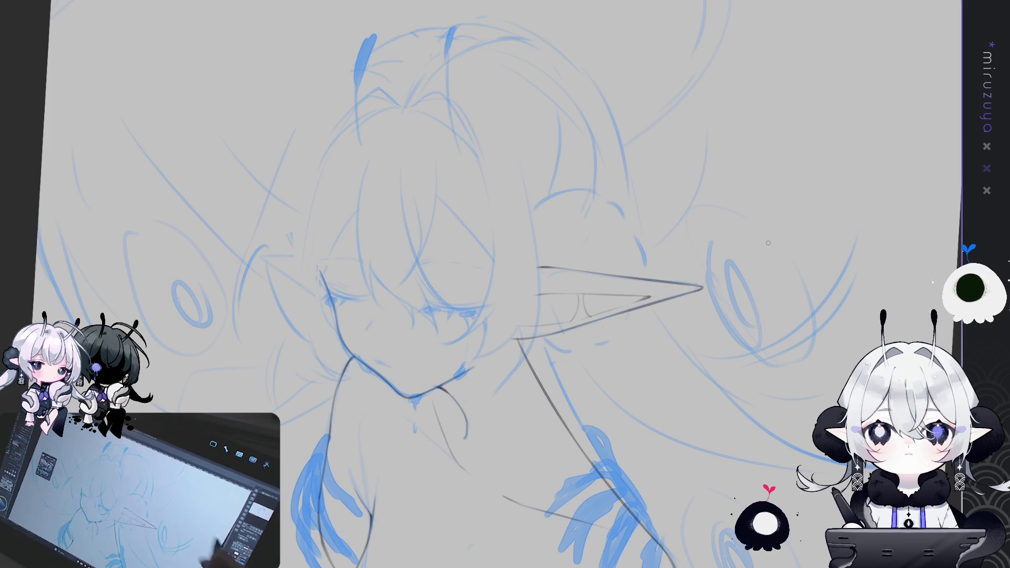
# Straighten the page and draw a darker grey contour down the left side of the face.
pyautogui.moveTo(672, 442); pyautogui.dragTo(691, 418)
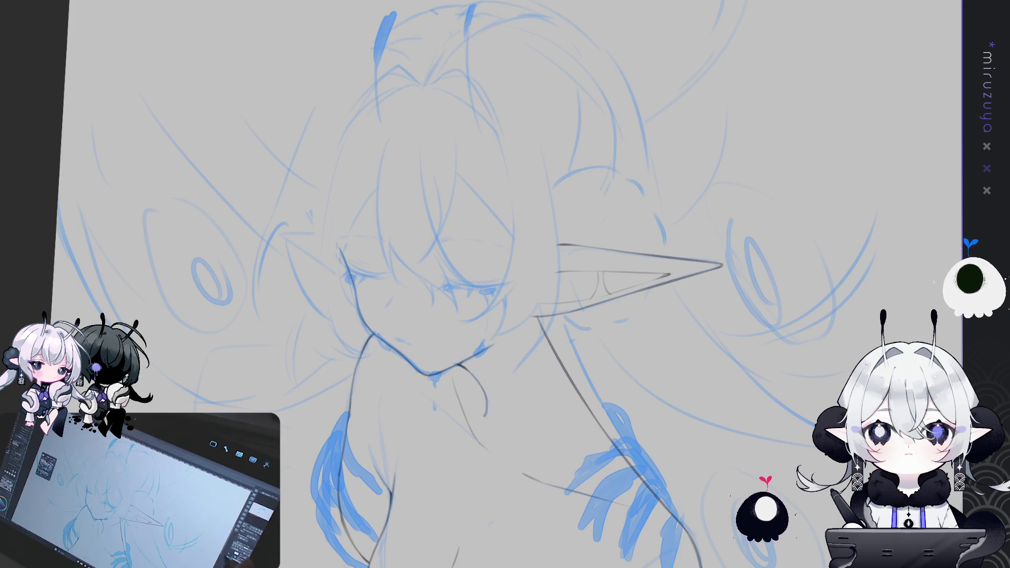
pyautogui.moveTo(689, 518); pyautogui.dragTo(733, 481)
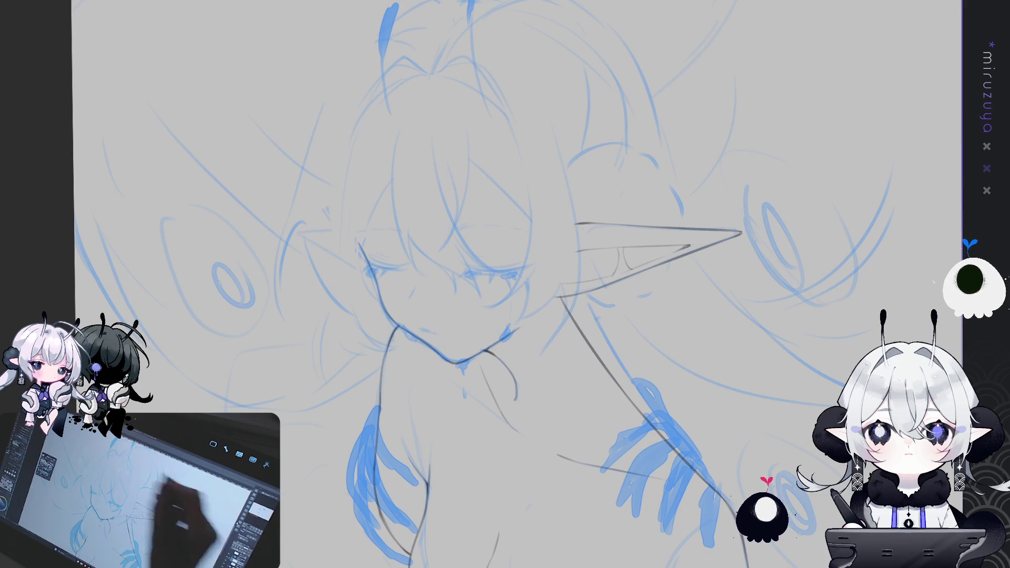
pyautogui.moveTo(407, 137)
pyautogui.mouseDown()
pyautogui.moveTo(447, 166)
pyautogui.moveTo(439, 237)
pyautogui.mouseUp()
pyautogui.moveTo(451, 141); pyautogui.dragTo(444, 231)
pyautogui.moveTo(454, 138); pyautogui.dragTo(438, 247)
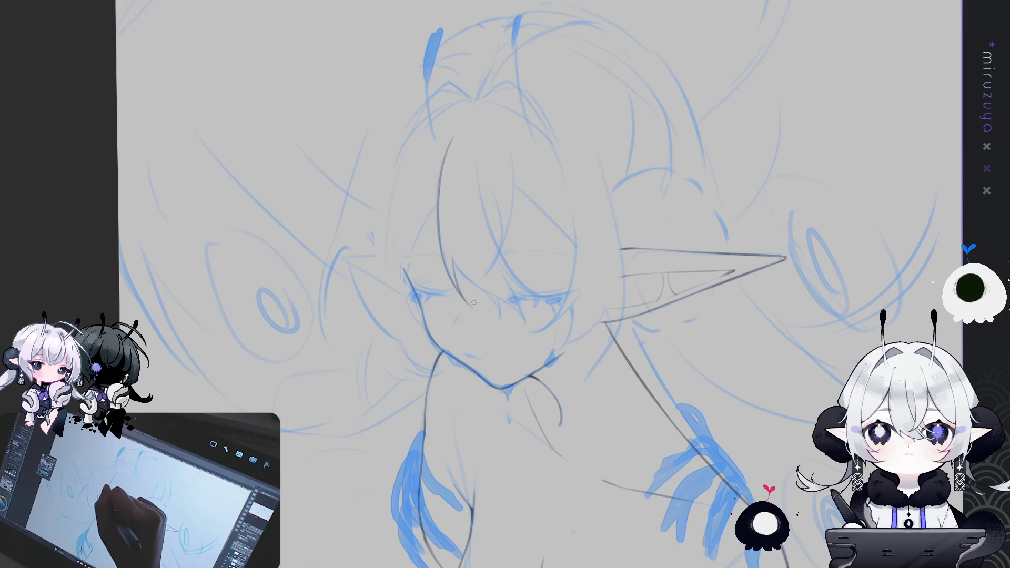
pyautogui.moveTo(472, 307); pyautogui.dragTo(532, 300)
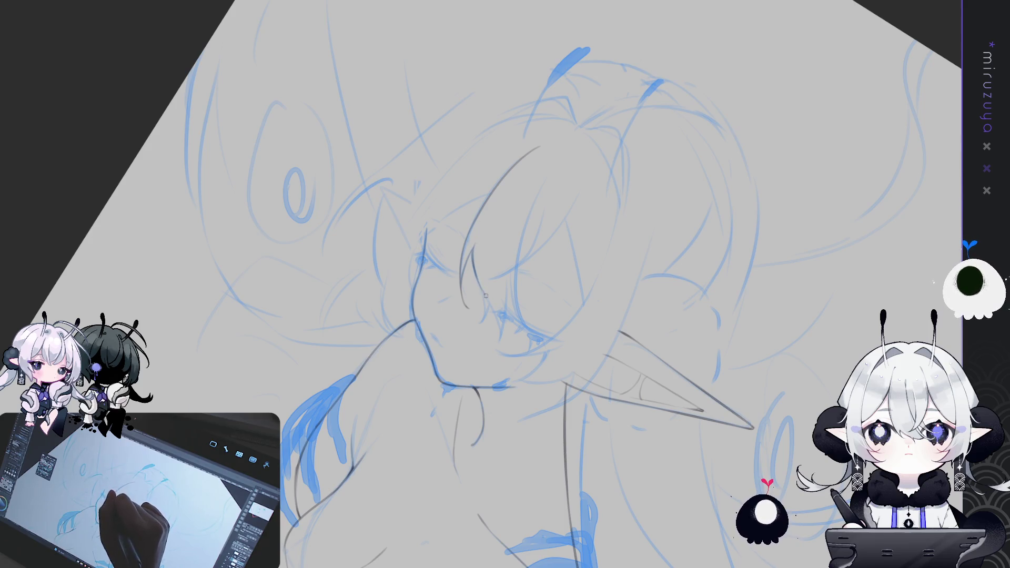
pyautogui.moveTo(498, 327); pyautogui.dragTo(508, 277)
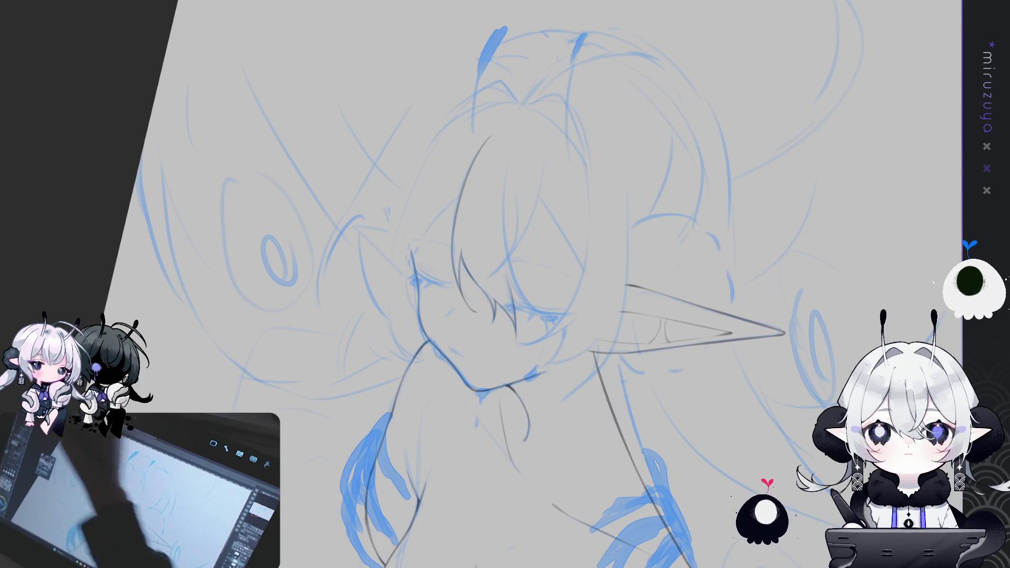
# Draw dark grey hair strands down across the face, undoing the trial strokes below the eye.
pyautogui.moveTo(508, 161); pyautogui.dragTo(520, 295)
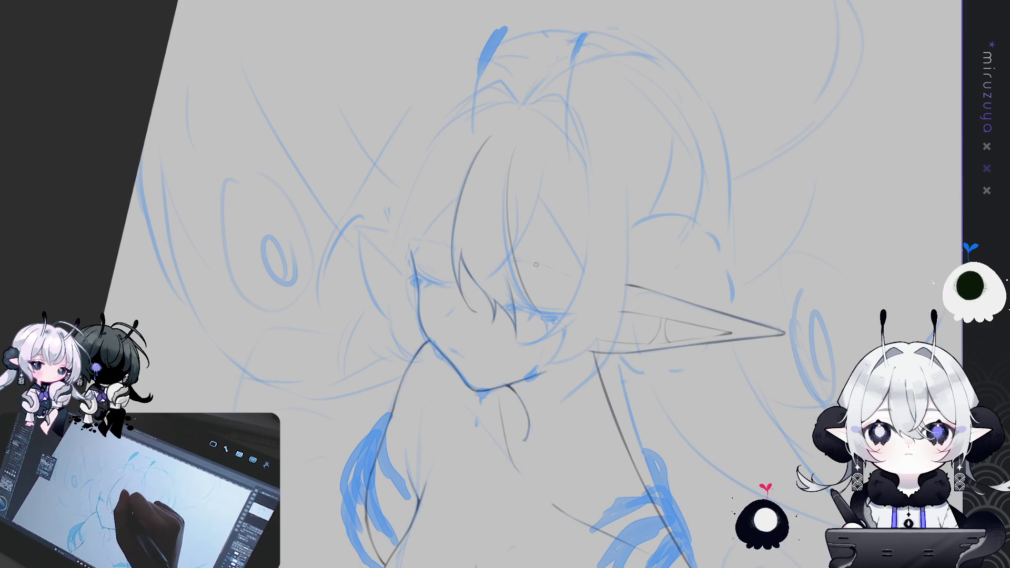
pyautogui.moveTo(509, 172)
pyautogui.mouseDown()
pyautogui.moveTo(530, 297)
pyautogui.moveTo(545, 311)
pyautogui.moveTo(504, 230)
pyautogui.moveTo(532, 310)
pyautogui.mouseUp()
pyautogui.hotkey('ctrl', 'z')
pyautogui.moveTo(506, 169); pyautogui.dragTo(528, 299)
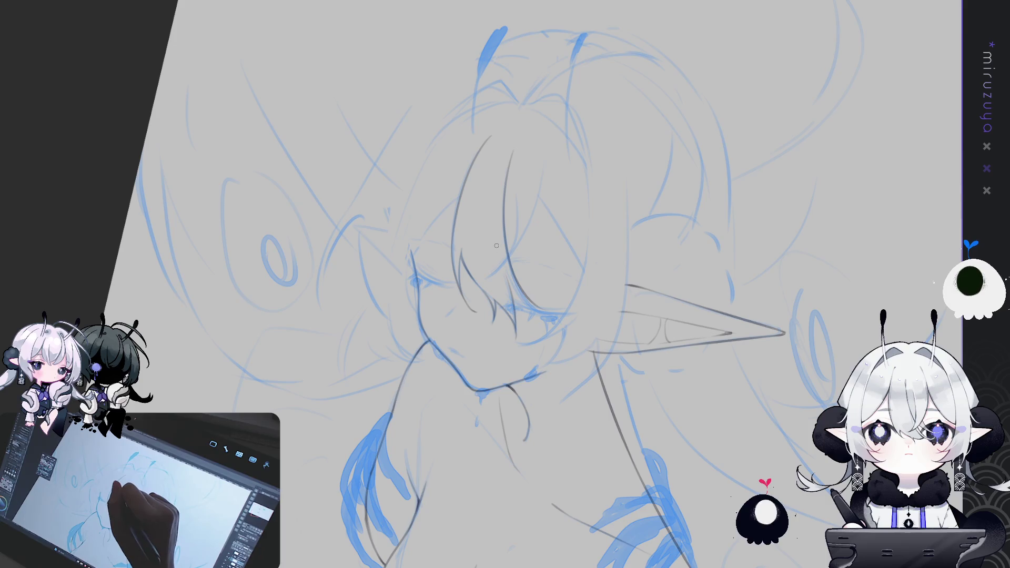
pyautogui.moveTo(499, 262); pyautogui.dragTo(541, 307)
pyautogui.hotkey('ctrl', 'z')
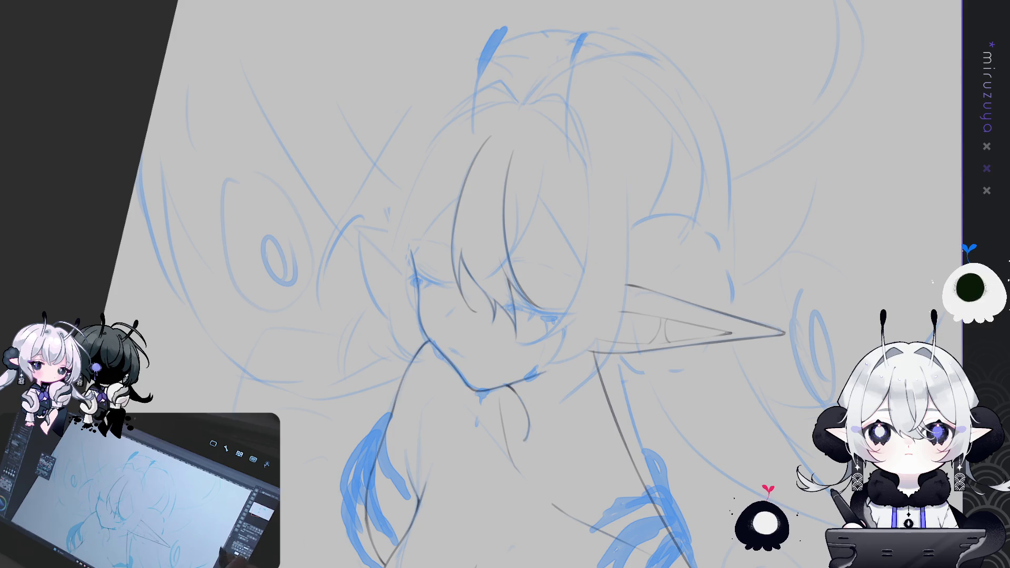
pyautogui.hotkey('ctrl', 'z')
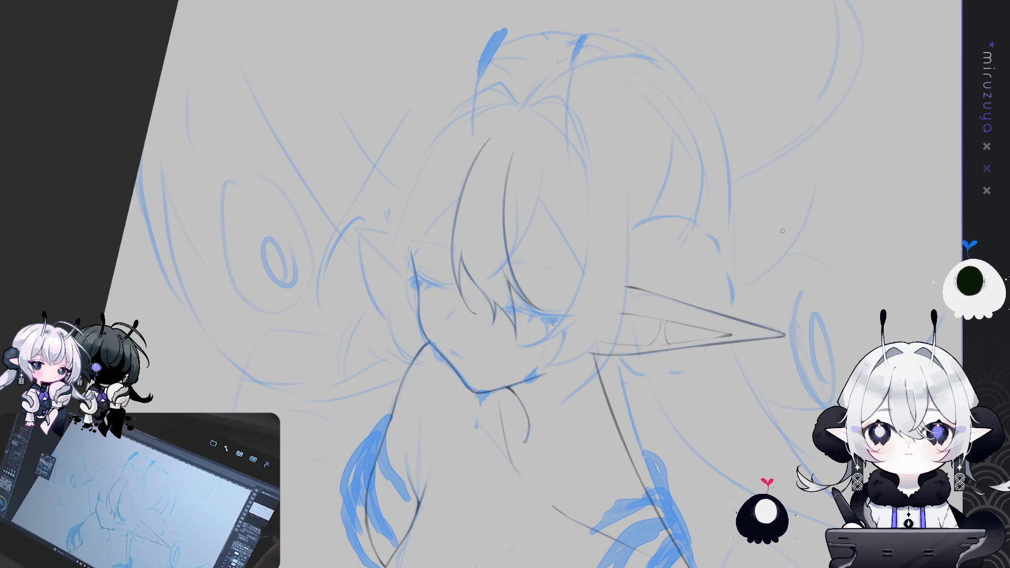
# With the view mirrored and recentred, draw the final grey hair strand curving over the forehead.
pyautogui.press('h')
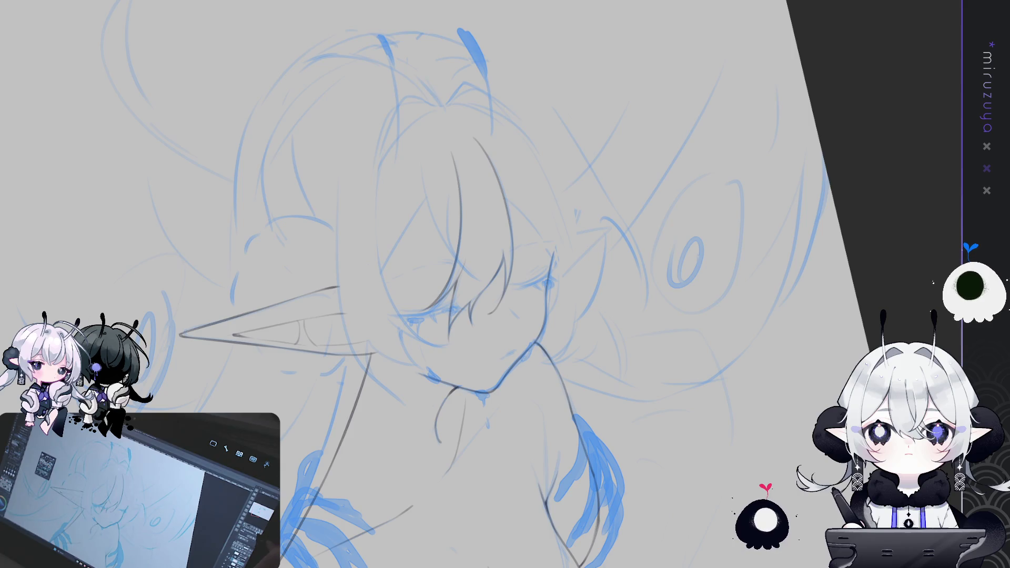
pyautogui.press('Escape')
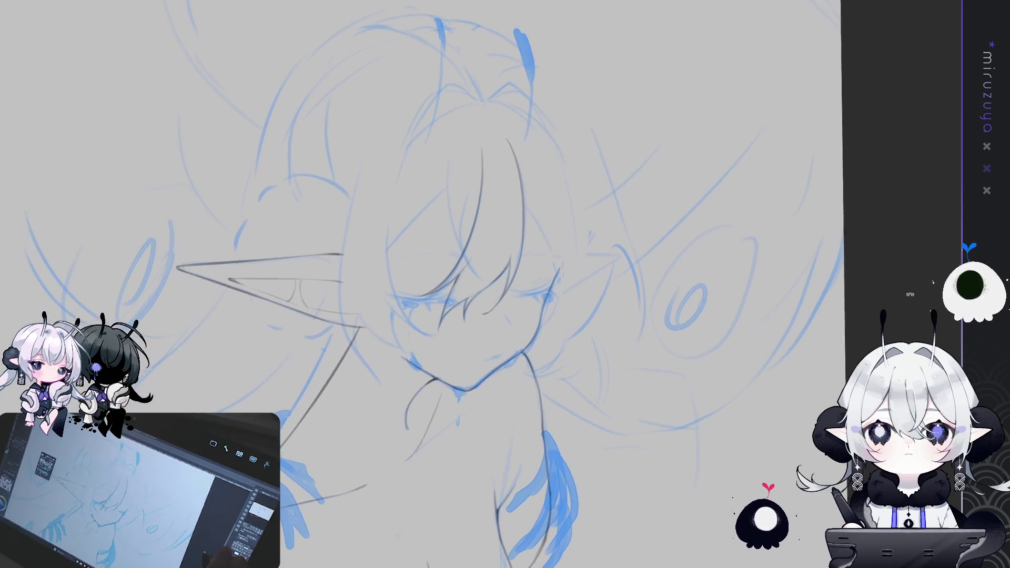
pyautogui.moveTo(674, 397); pyautogui.dragTo(779, 400)
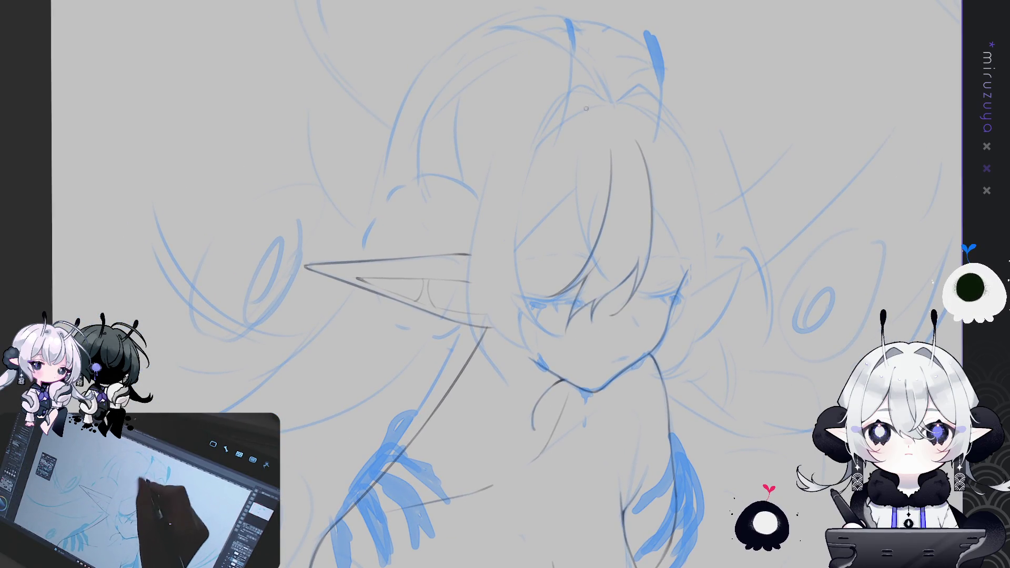
pyautogui.moveTo(595, 135); pyautogui.dragTo(587, 277)
pyautogui.hotkey('ctrl', 'z')
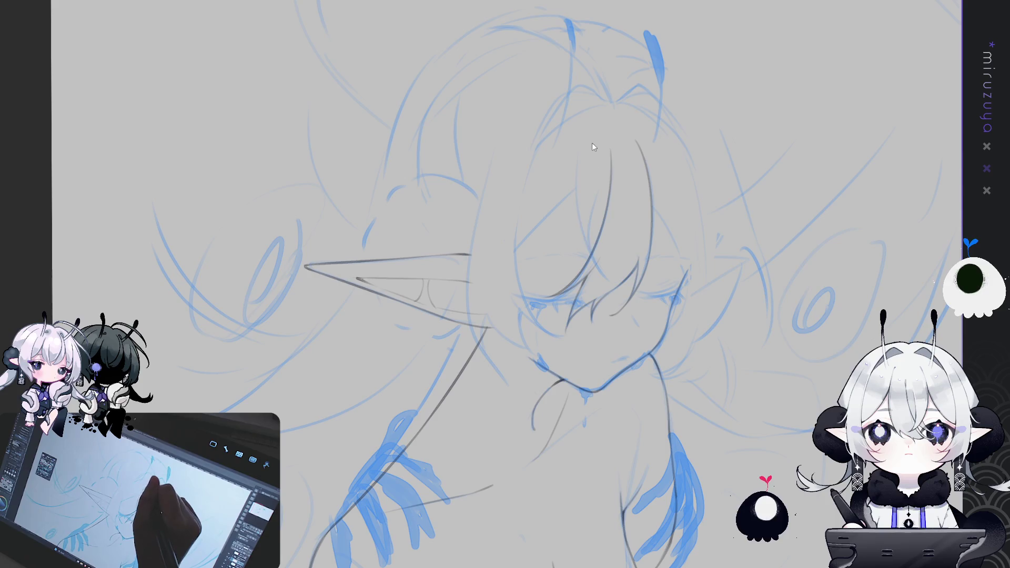
pyautogui.moveTo(593, 135); pyautogui.dragTo(583, 284)
pyautogui.hotkey('ctrl', 'z')
pyautogui.moveTo(598, 138); pyautogui.dragTo(585, 242)
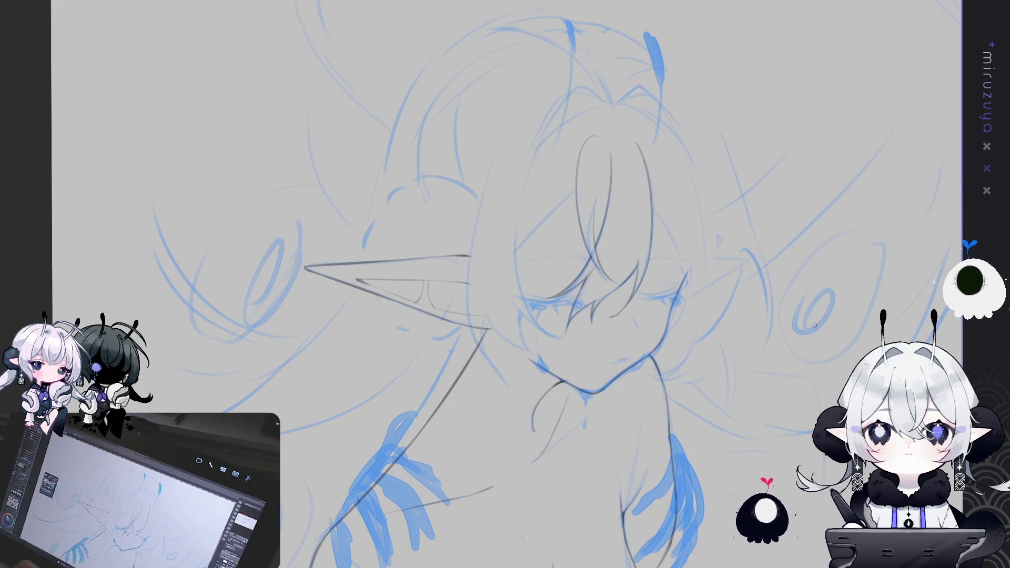
# In the mirrored view, replace the diagonal hair line with a redrawn stroke.
pyautogui.press('h')
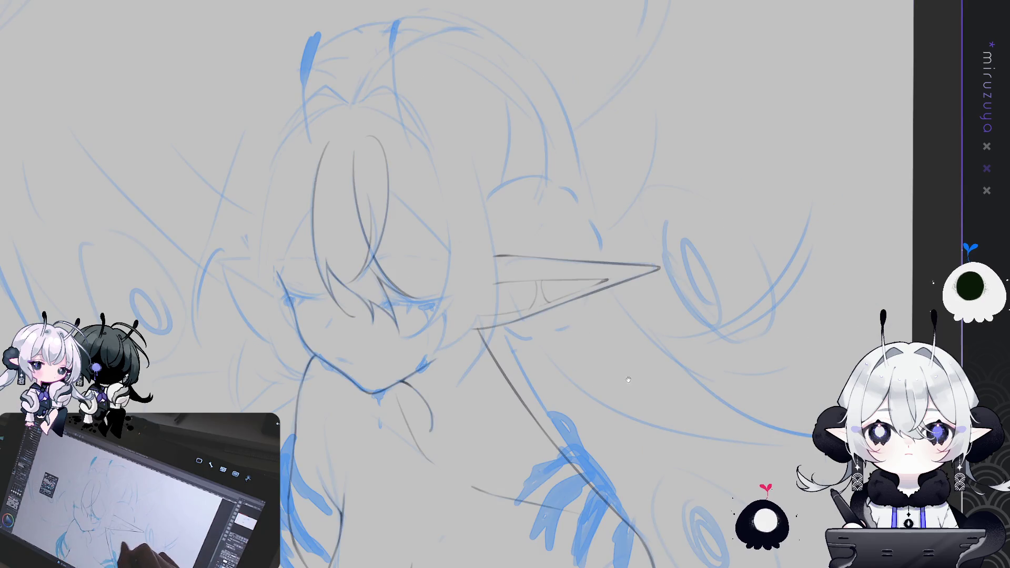
pyautogui.moveTo(386, 200); pyautogui.dragTo(413, 173)
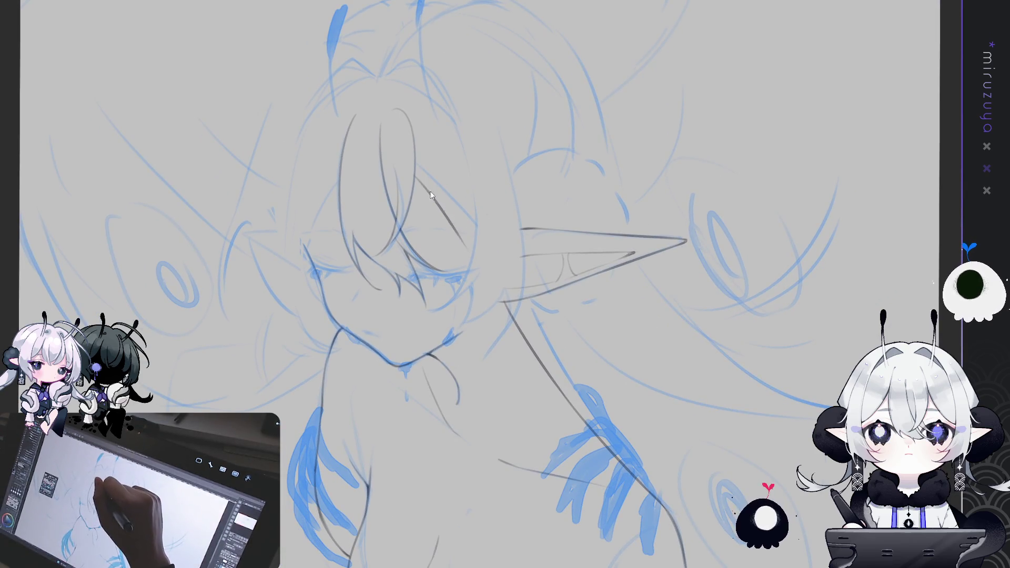
pyautogui.hotkey('ctrl', 'z')
pyautogui.moveTo(423, 185); pyautogui.dragTo(474, 239)
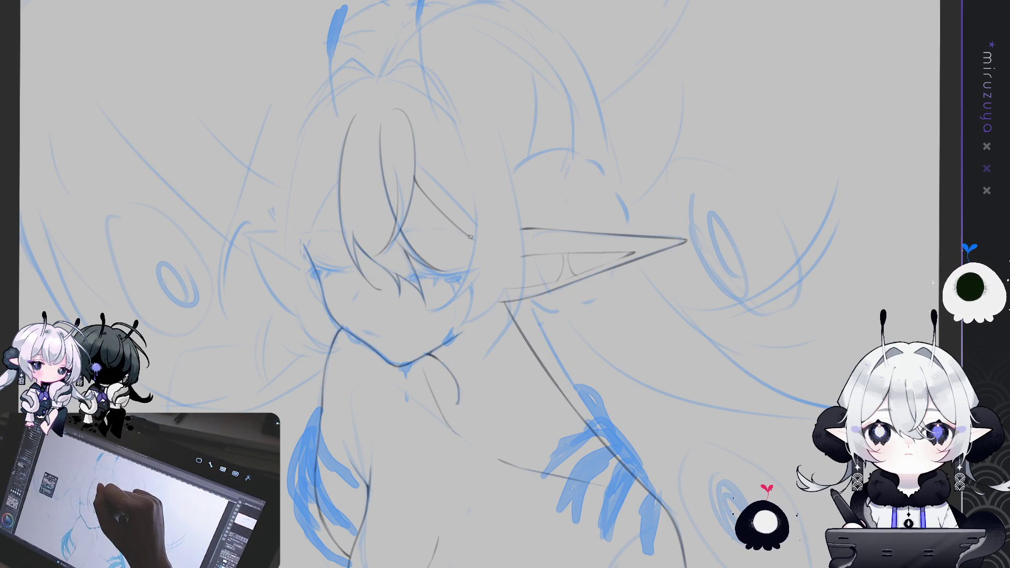
# Add another dark grey strand beside the bangs, then restore the original orientation and recentre the head.
pyautogui.press('h')
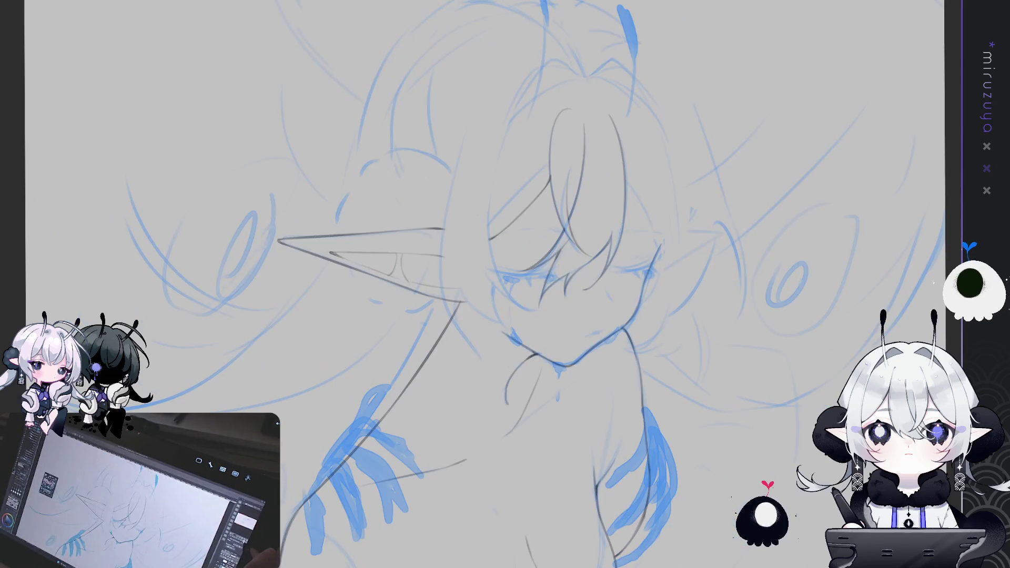
pyautogui.moveTo(590, 161); pyautogui.dragTo(619, 221)
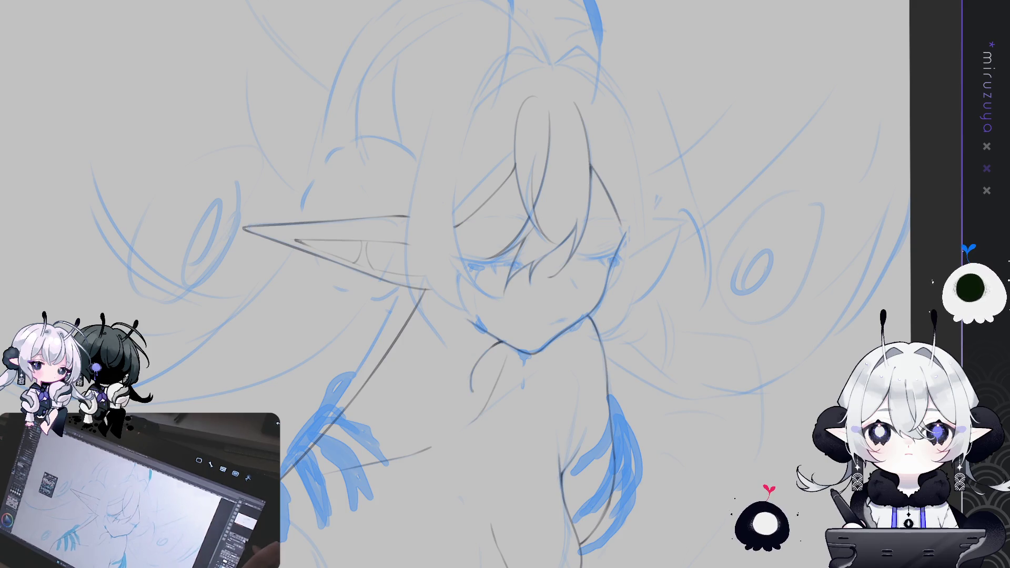
pyautogui.press('h')
pyautogui.moveTo(551, 396); pyautogui.dragTo(632, 421)
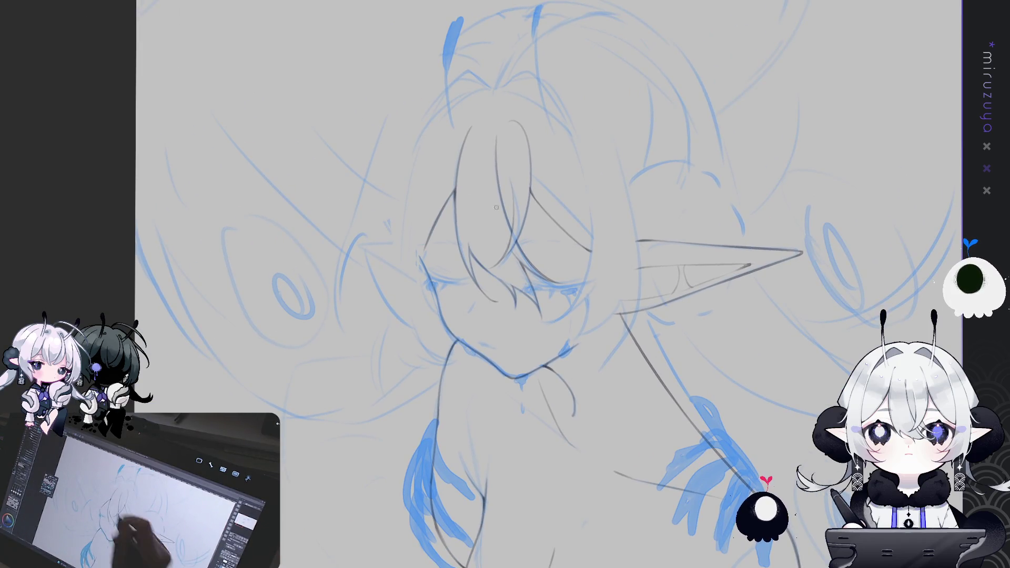